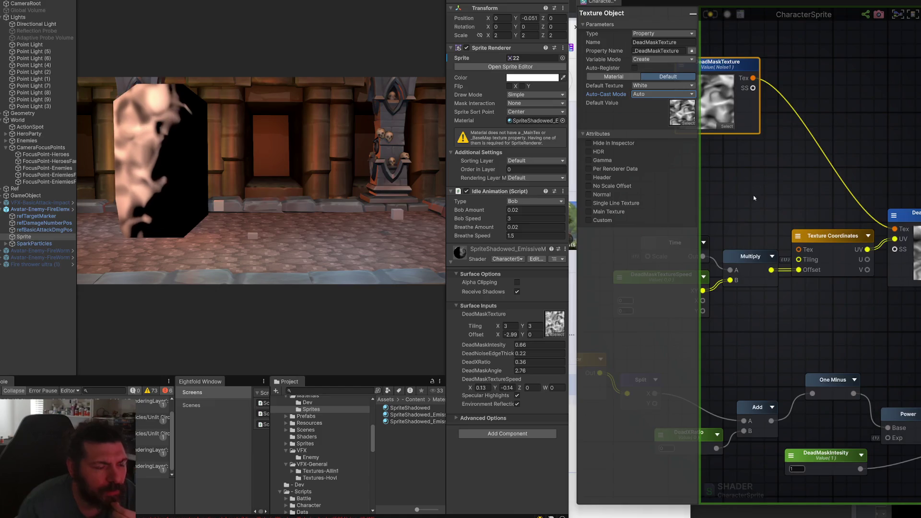
- Try adding a Texture Coordinates node from the 'uv' search, then remove it again
right_click(768, 197)
text(uv)
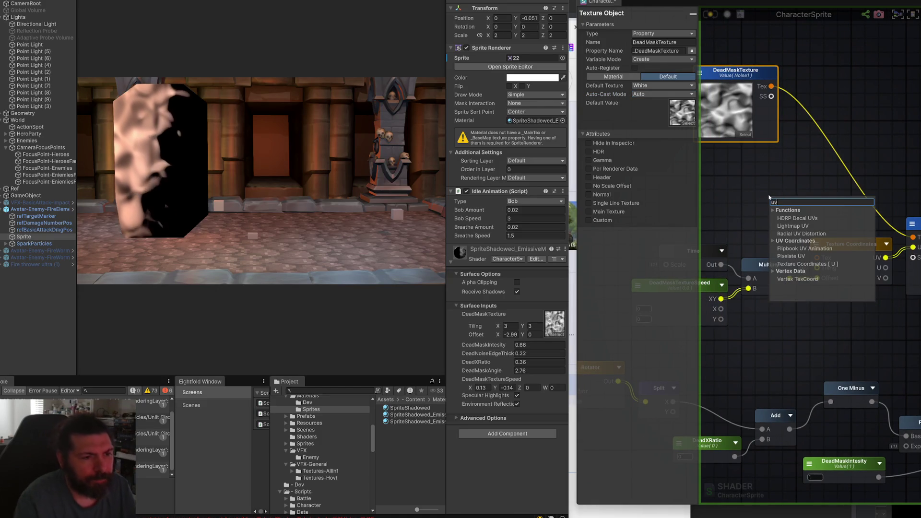
key(Down)
key(Down)
key(Down)
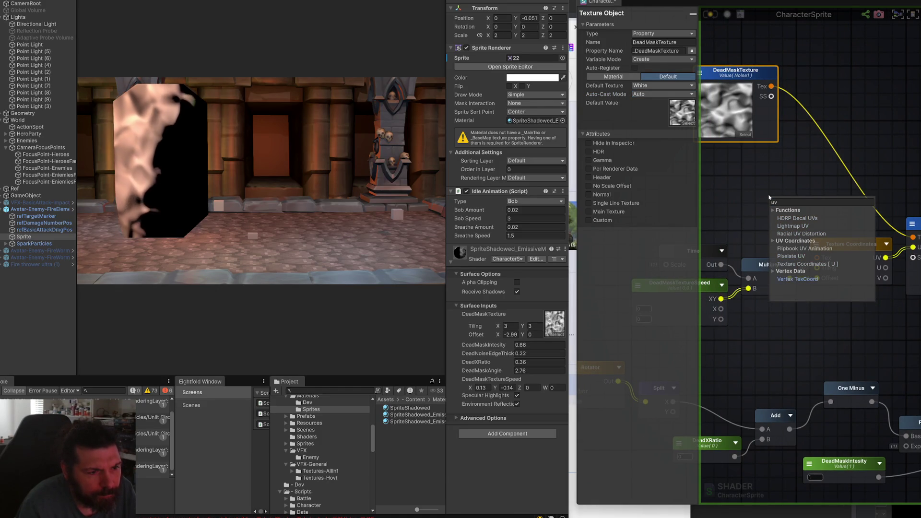
key(Return)
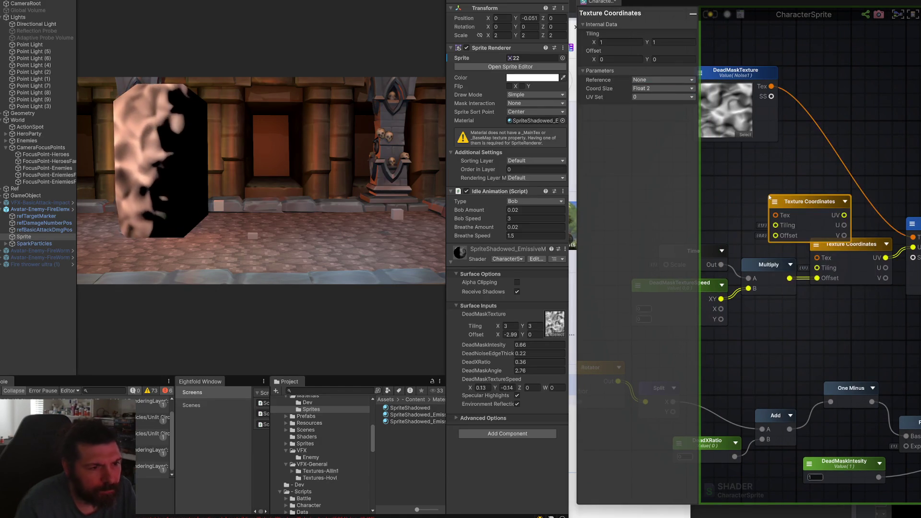
key(Delete)
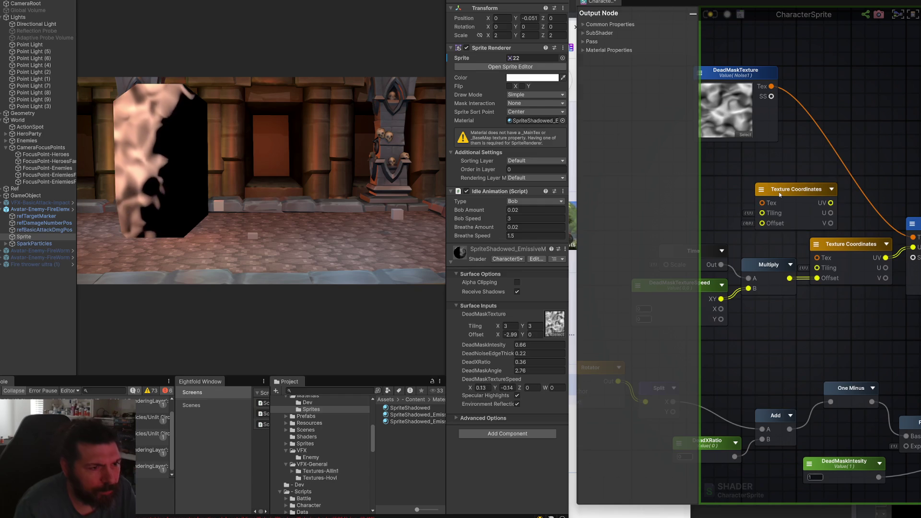
key(ctrl+z)
key(Delete)
- Inspect the DeadMaskTexture, Vertex TexCoord and Rotator chain nodes around the graph
click(727, 72)
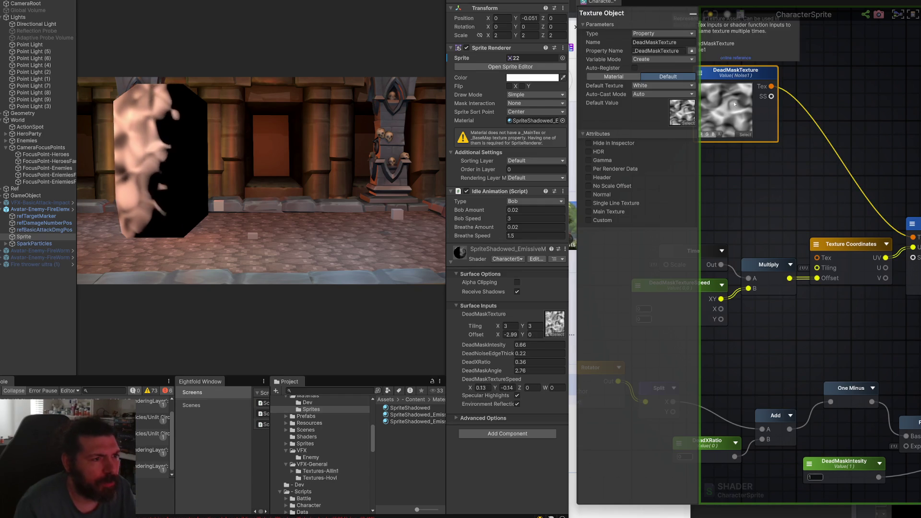
scroll(792, 203, down, 2)
scroll(792, 203, up, 3)
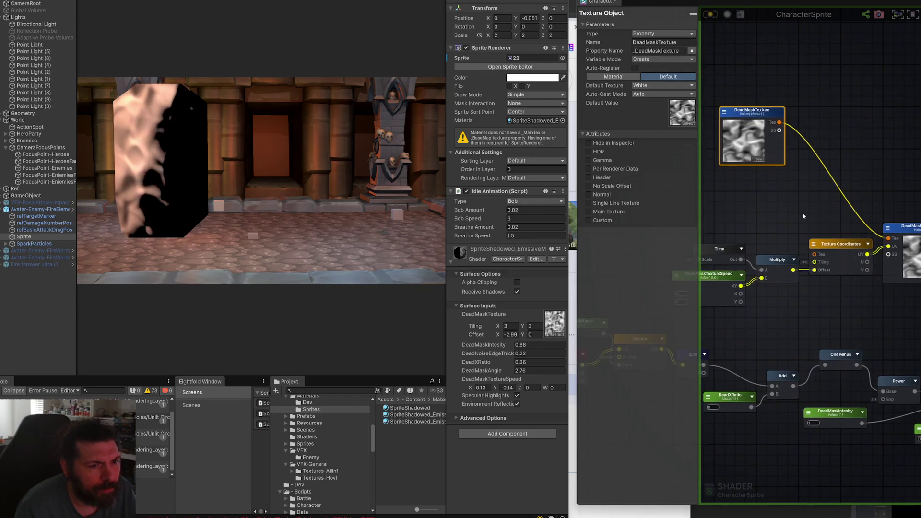
click(766, 219)
scroll(766, 219, down, 3)
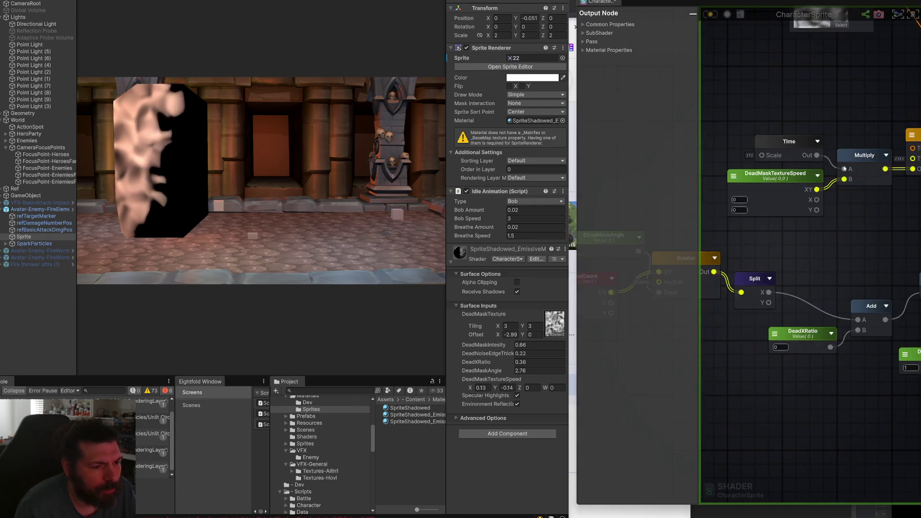
click(734, 264)
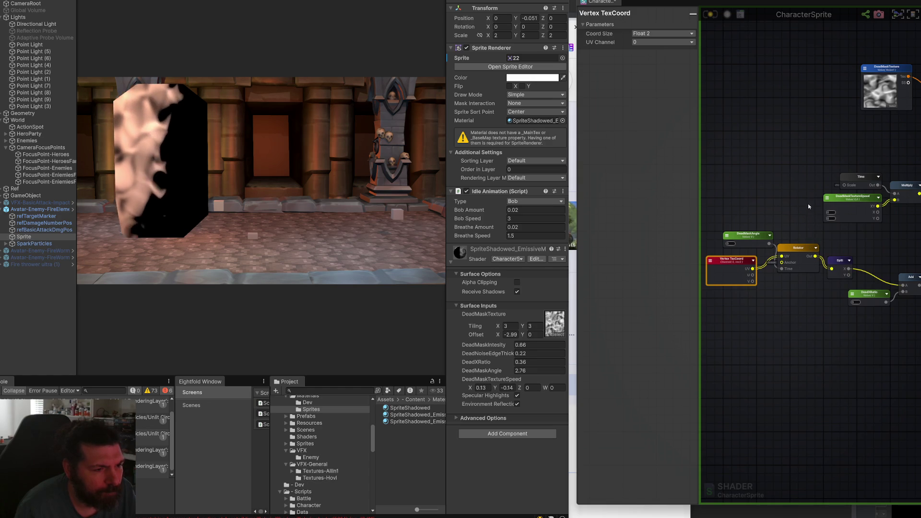
scroll(732, 266, up, 3)
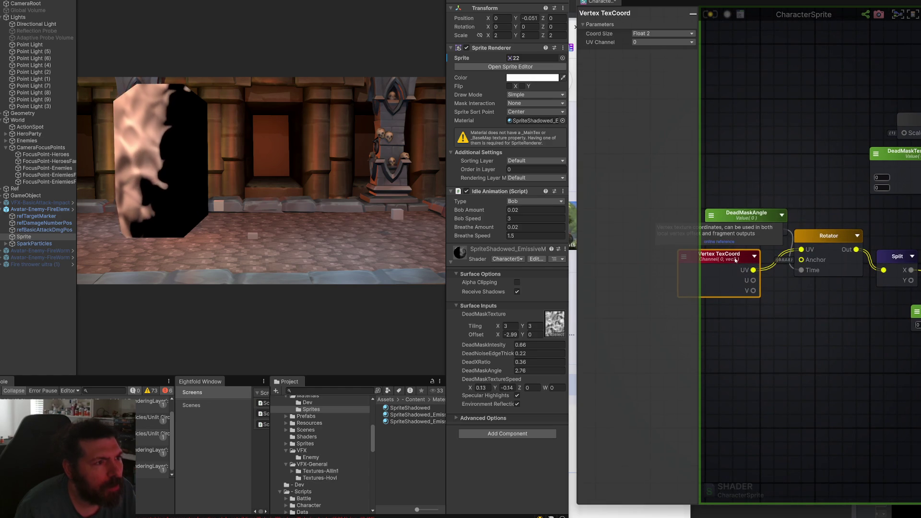
drag(799, 138, 725, 212)
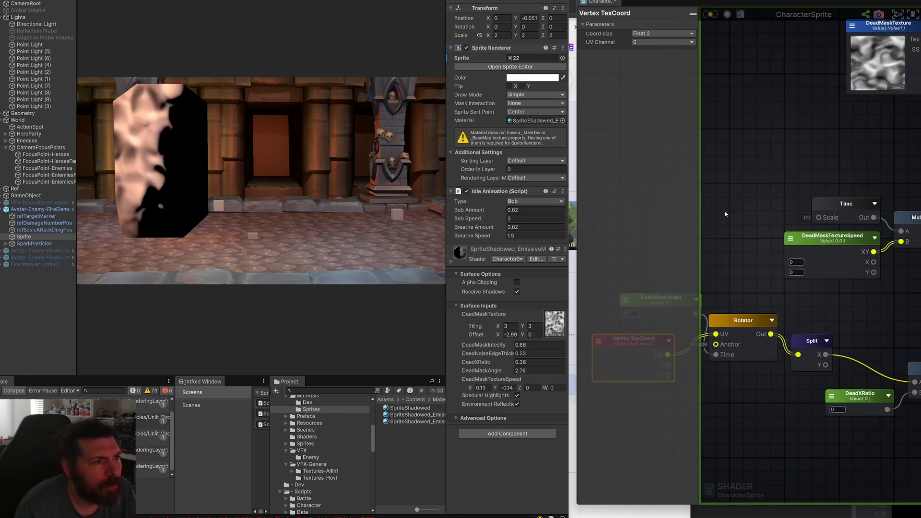
click(766, 101)
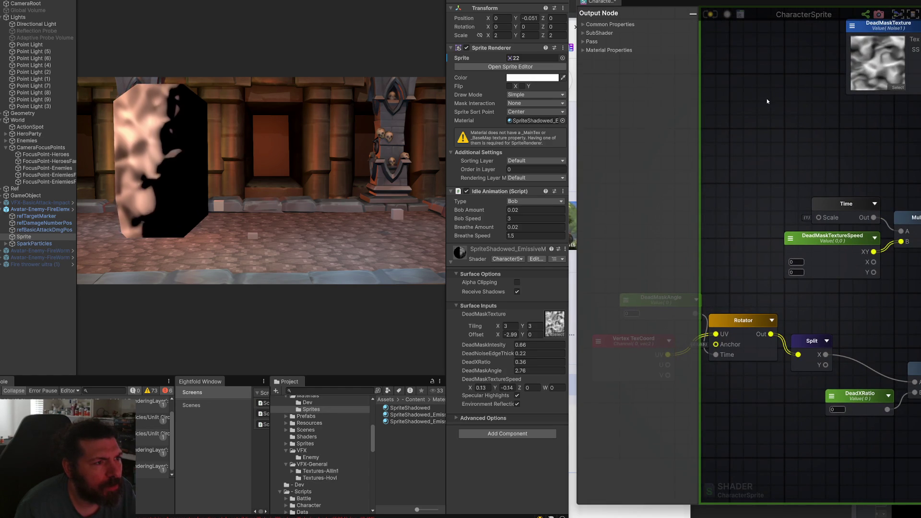
drag(752, 255, 884, 212)
click(792, 298)
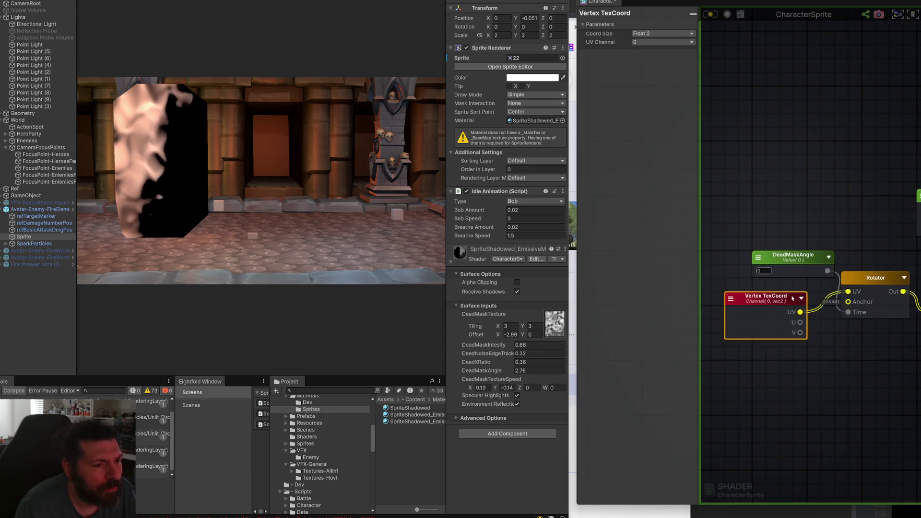
mouse_move(847, 143)
mouse_down()
mouse_move(839, 209)
mouse_move(724, 228)
mouse_up()
- Try a Scale And Offset node from an 'offs' search, then delete it
right_click(724, 228)
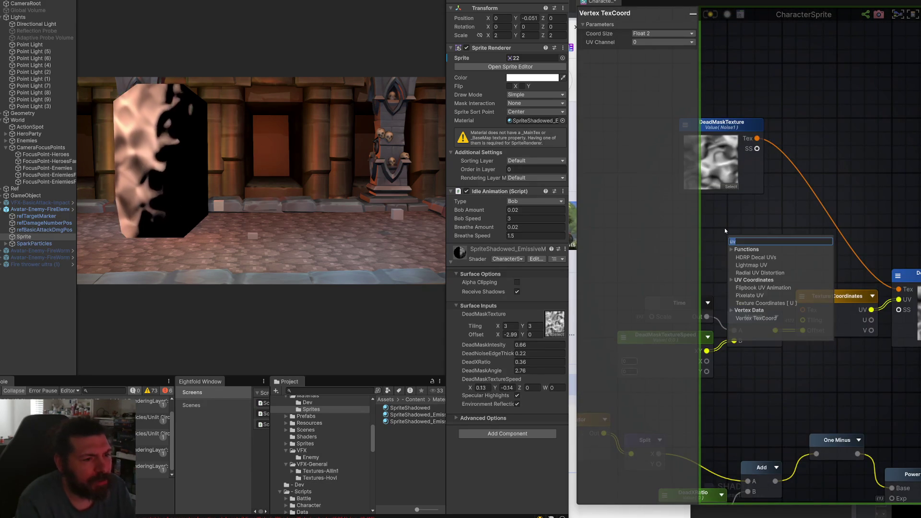
text(tilin)
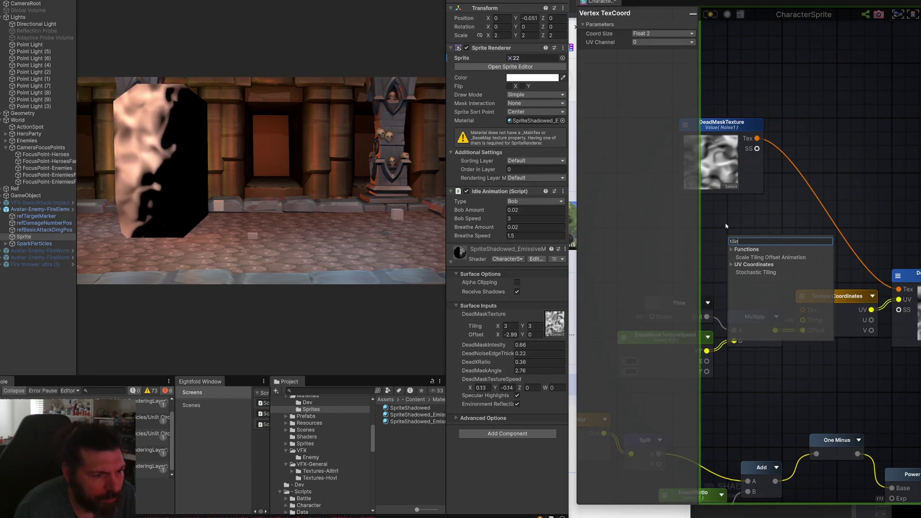
key(BackSpace)
key(BackSpace)
key(BackSpace)
text(offs)
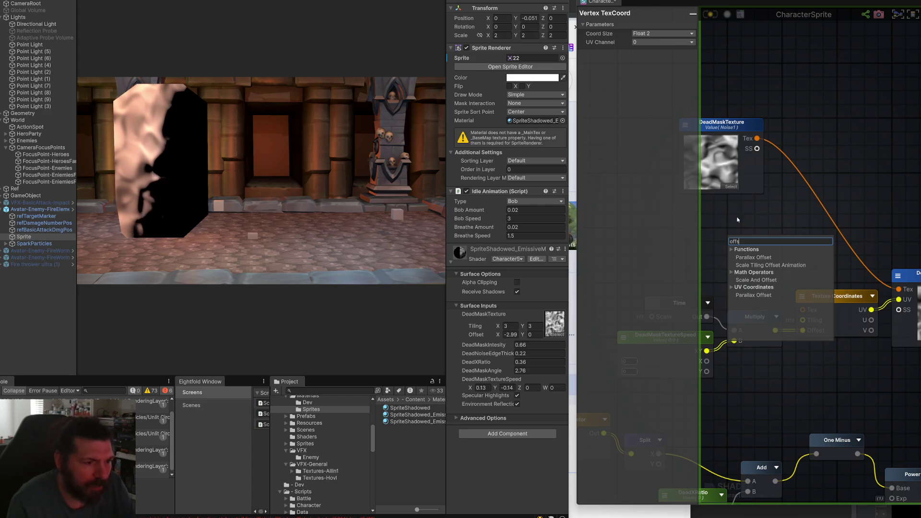
click(781, 278)
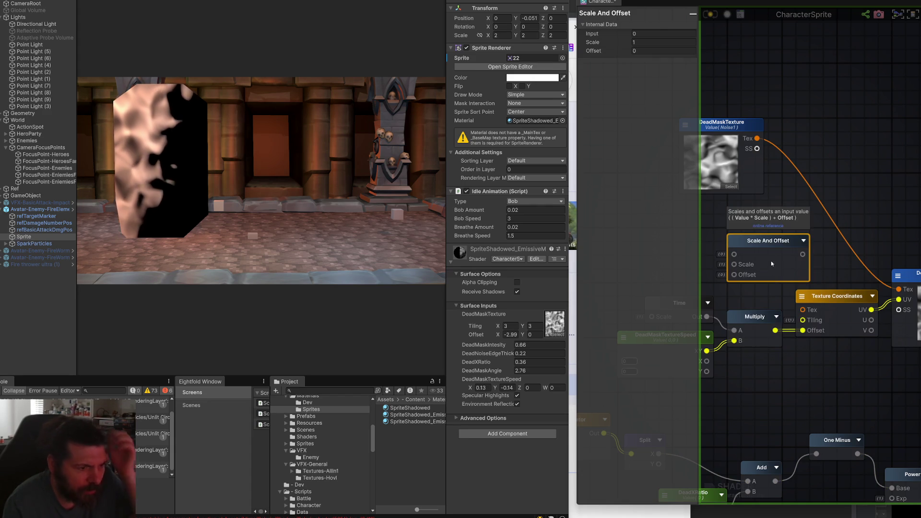
key(Delete)
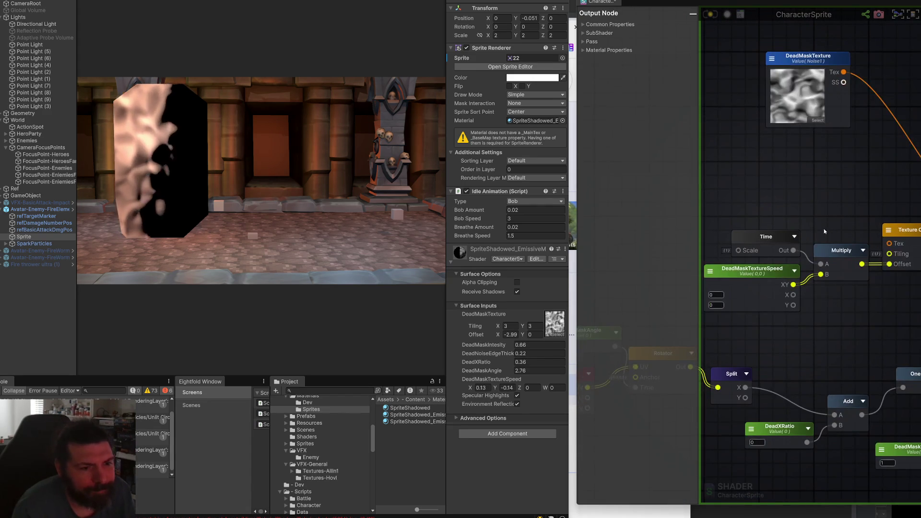
click(746, 281)
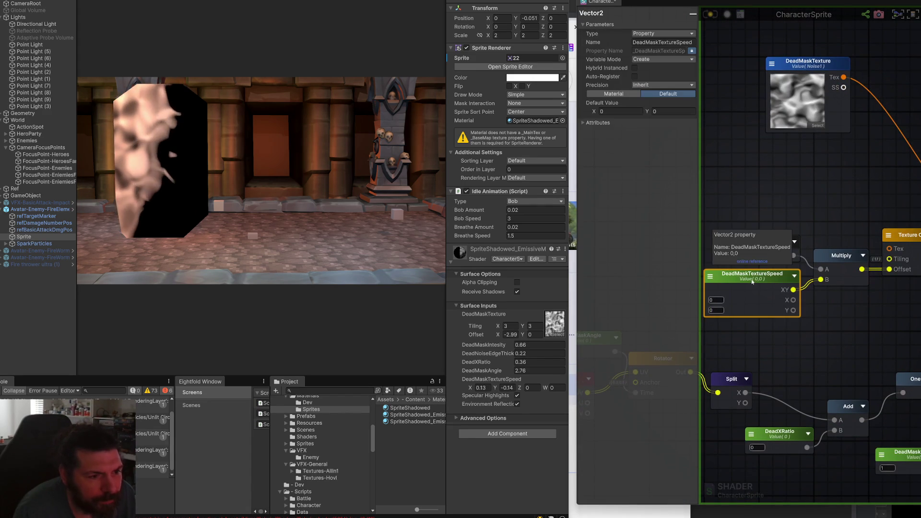
click(794, 208)
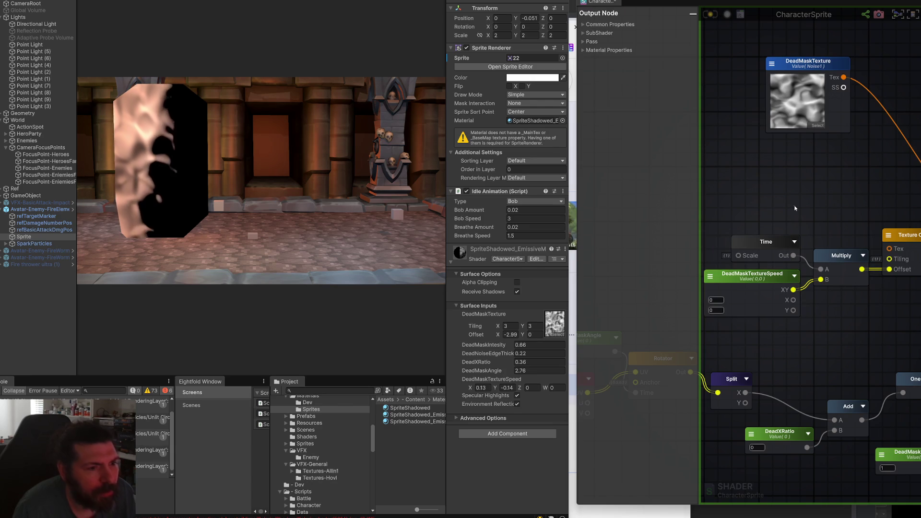
- Add a Vector2 wired to Tiling as a property named DeadMaskTextureTiling
right_click(794, 208)
text(offs)
key(BackSpace)
key(BackSpace)
key(BackSpace)
text(float)
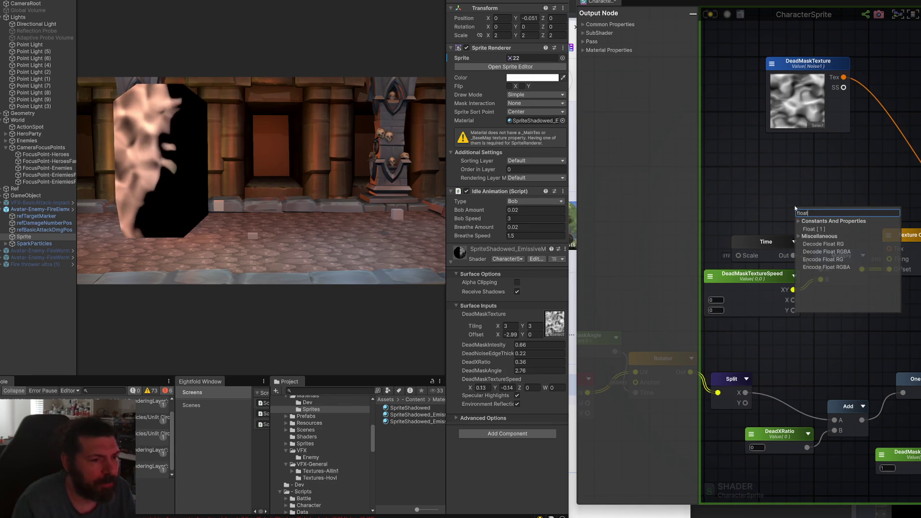
text(2)
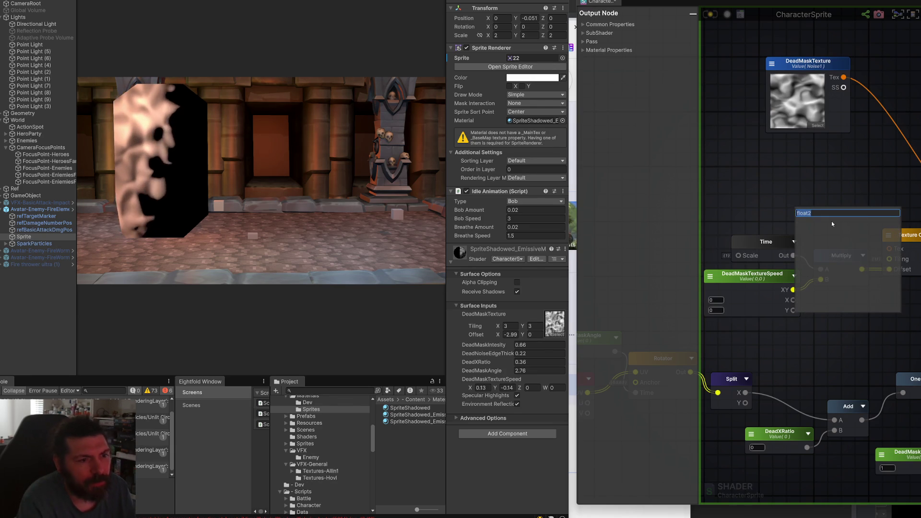
click(828, 253)
mouse_move(828, 253)
mouse_down()
mouse_move(786, 213)
mouse_move(889, 259)
mouse_up()
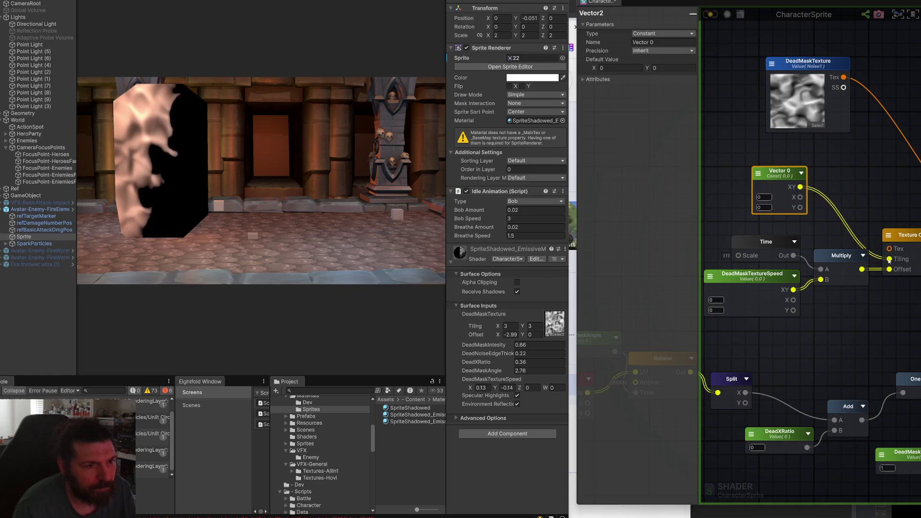
click(657, 33)
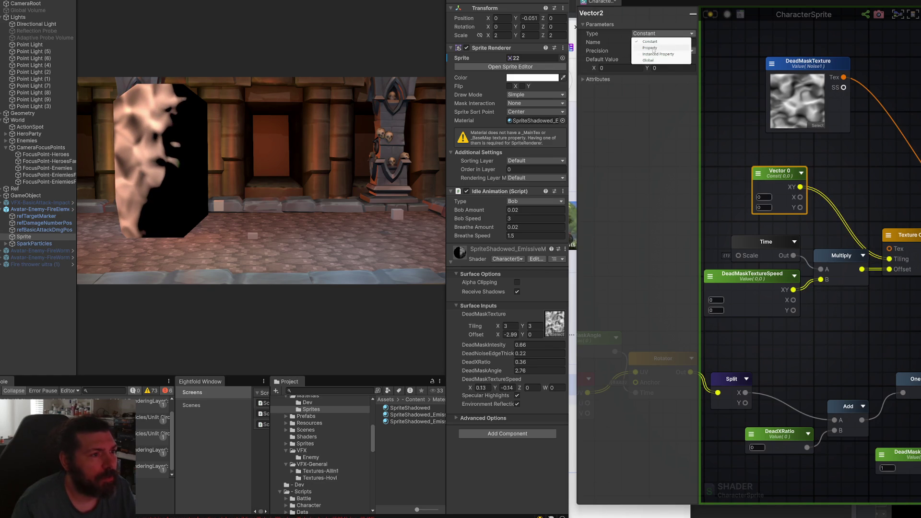
click(651, 48)
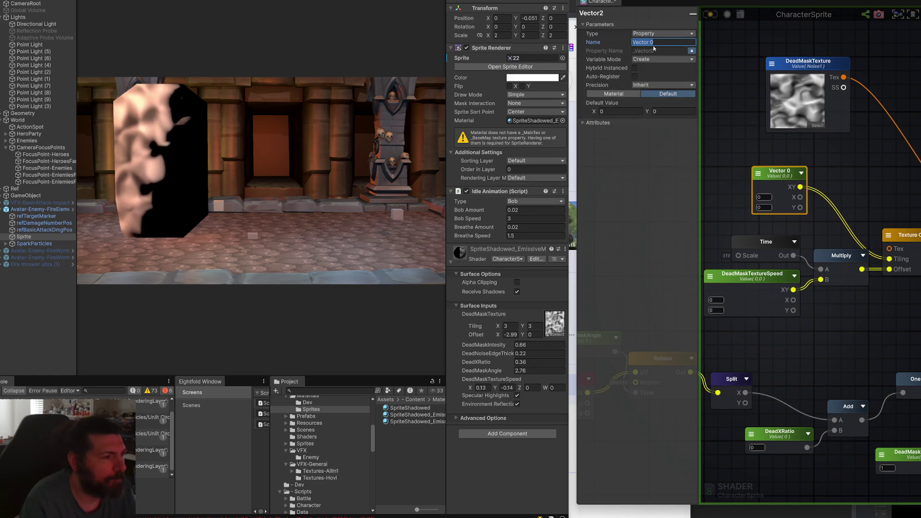
text(DeadMask)
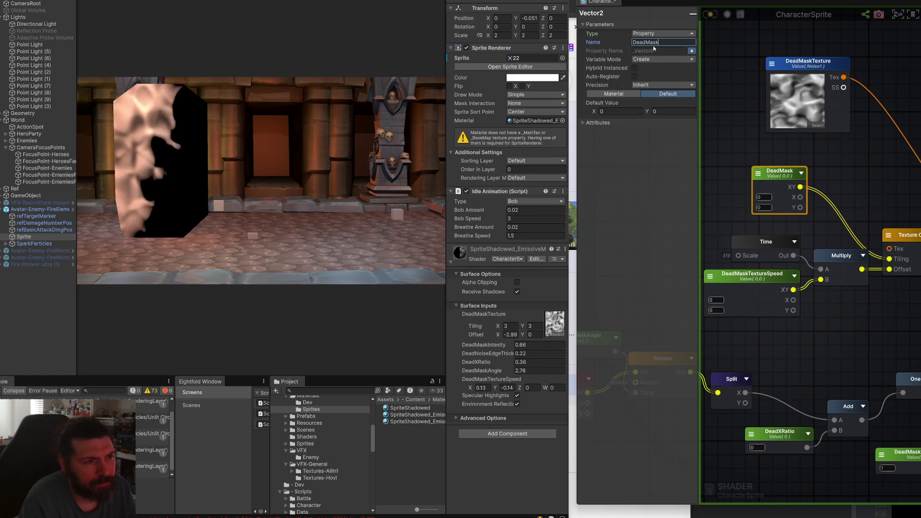
text(Texture)
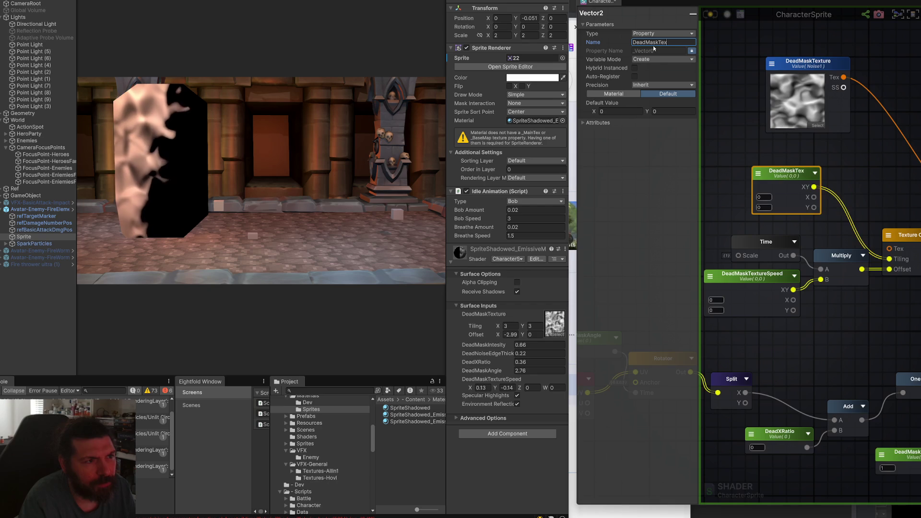
text(Tiling)
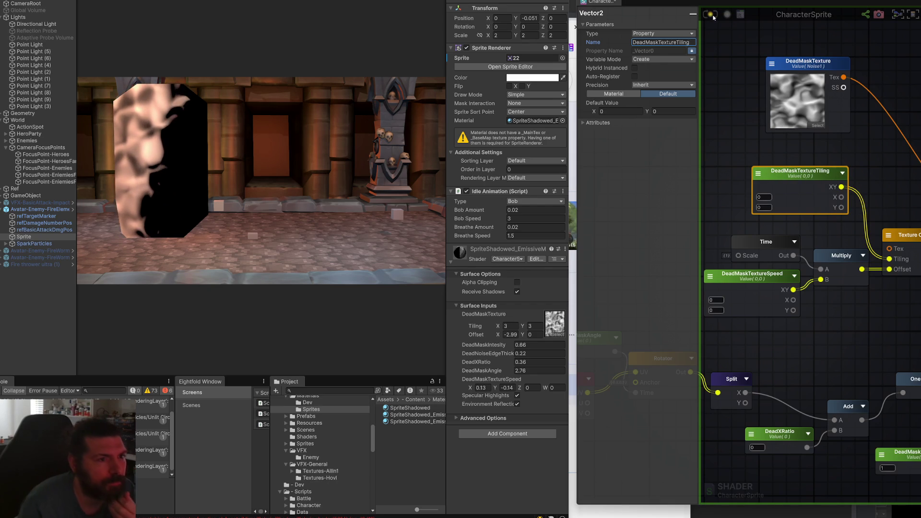
- Feed DeadMaskTexture into Texture Coordinates' Tex input and delete the tiling Vector2
scroll(863, 180, down, 5)
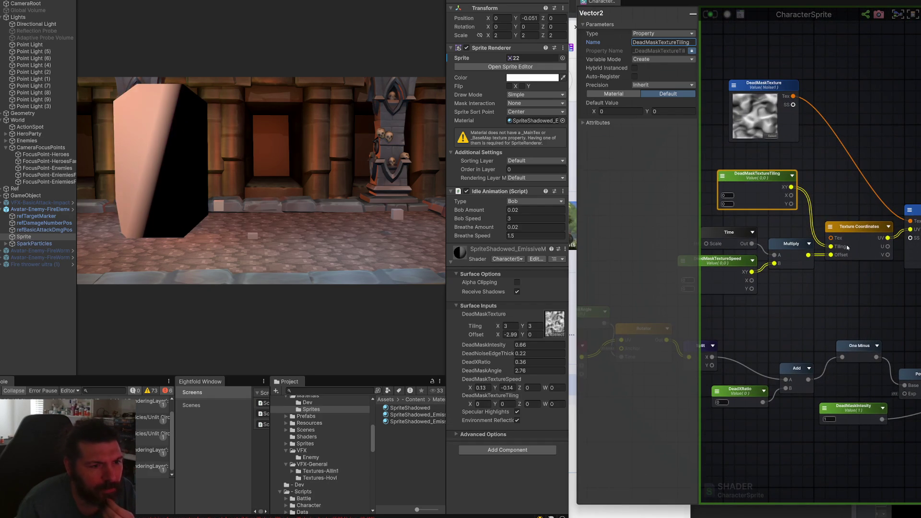
drag(793, 96, 830, 238)
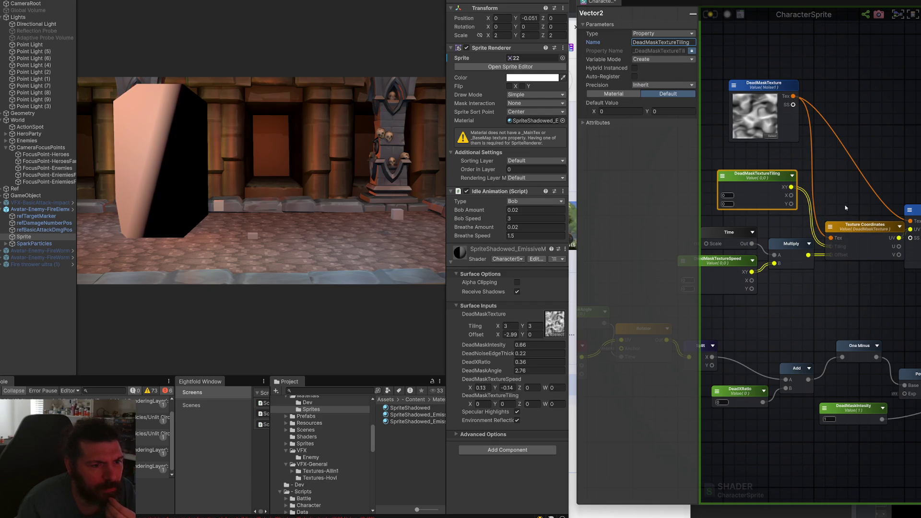
key(Delete)
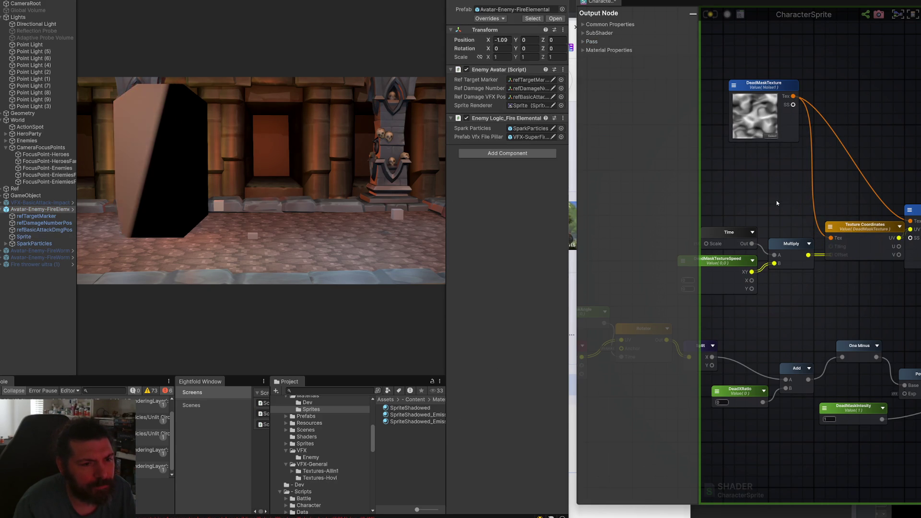
- Rearrange the Texture Coordinates, DeadMaskTexture, Time, Multiply and speed nodes
drag(846, 232, 806, 186)
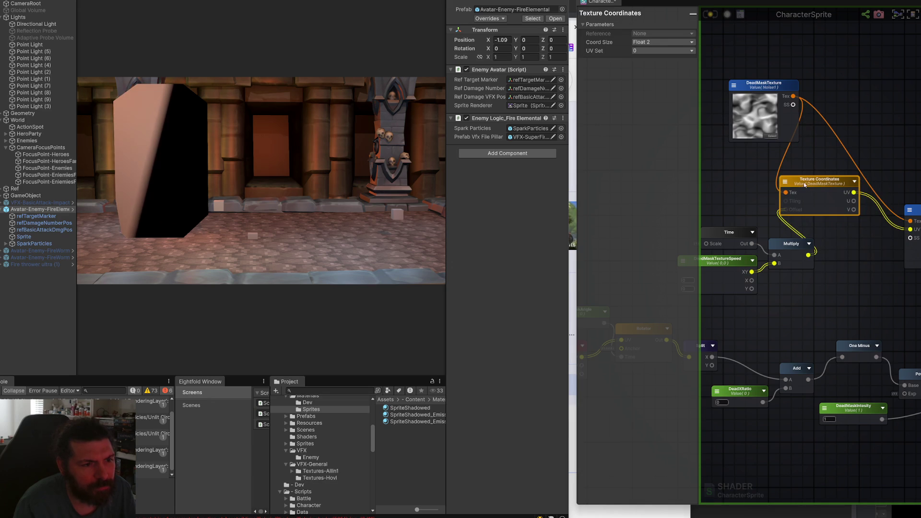
mouse_move(814, 64)
mouse_down()
mouse_move(761, 81)
mouse_move(681, 81)
mouse_up()
mouse_move(799, 158)
mouse_down()
mouse_move(770, 157)
mouse_move(844, 173)
mouse_move(904, 157)
mouse_up()
drag(765, 170, 892, 251)
mouse_move(793, 179)
mouse_down()
mouse_move(747, 162)
mouse_move(743, 146)
mouse_up()
click(759, 153)
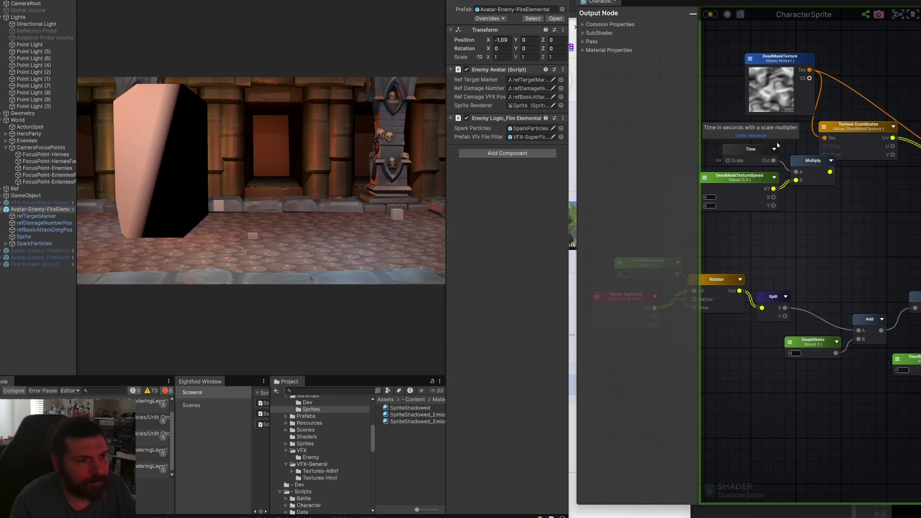
scroll(832, 197, down, 3)
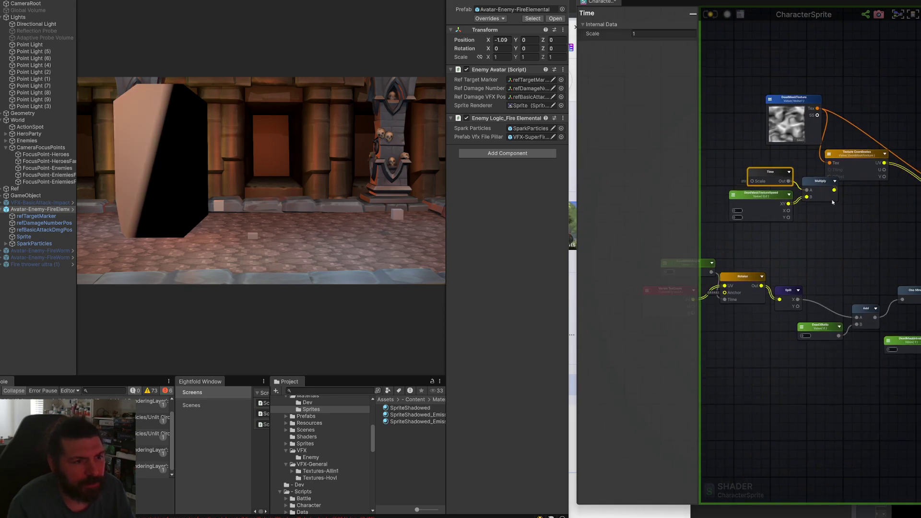
drag(831, 214, 772, 186)
- Duplicate Texture Coordinates, feeding the first UV into its Tiling and Multiply into its Offset
click(856, 153)
key(ctrl+d)
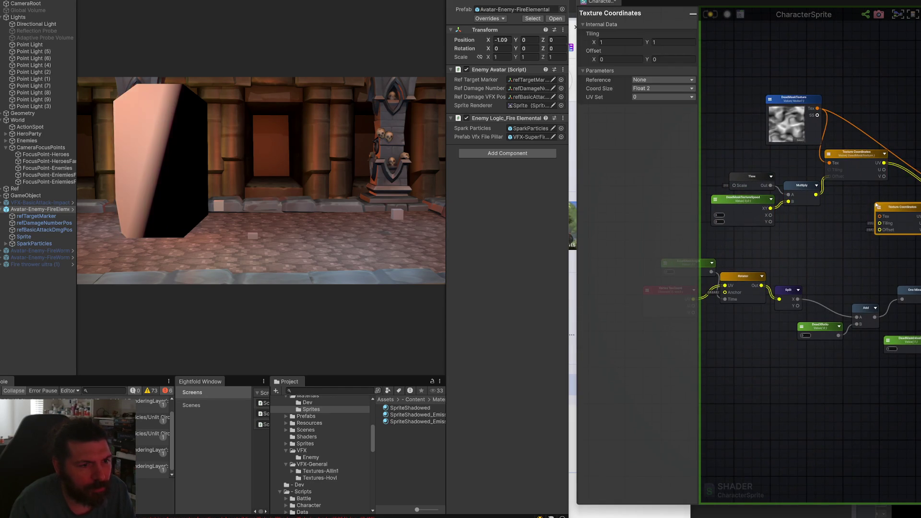
drag(885, 197, 822, 190)
drag(820, 157, 816, 217)
mouse_move(752, 188)
mouse_down()
mouse_move(815, 223)
mouse_move(892, 190)
mouse_up()
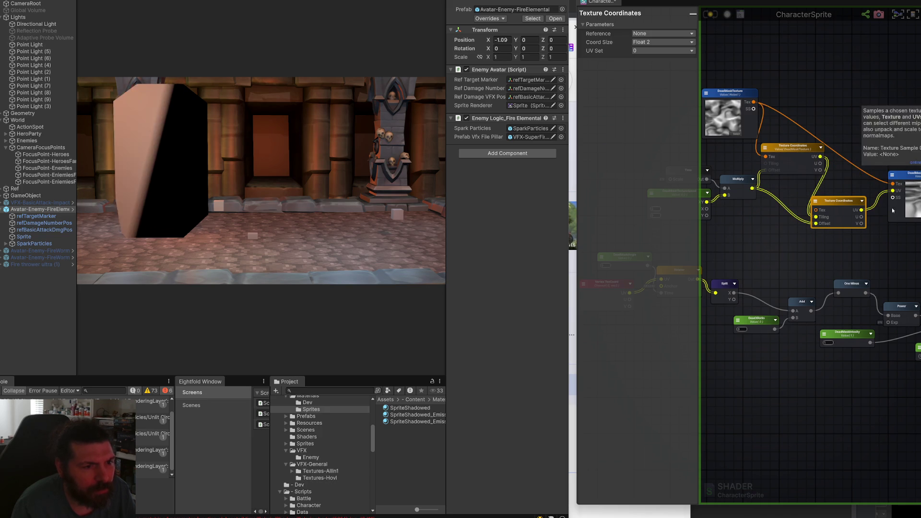
- Save the shader and select the pillar sprite to view its material
drag(791, 231, 825, 219)
click(710, 15)
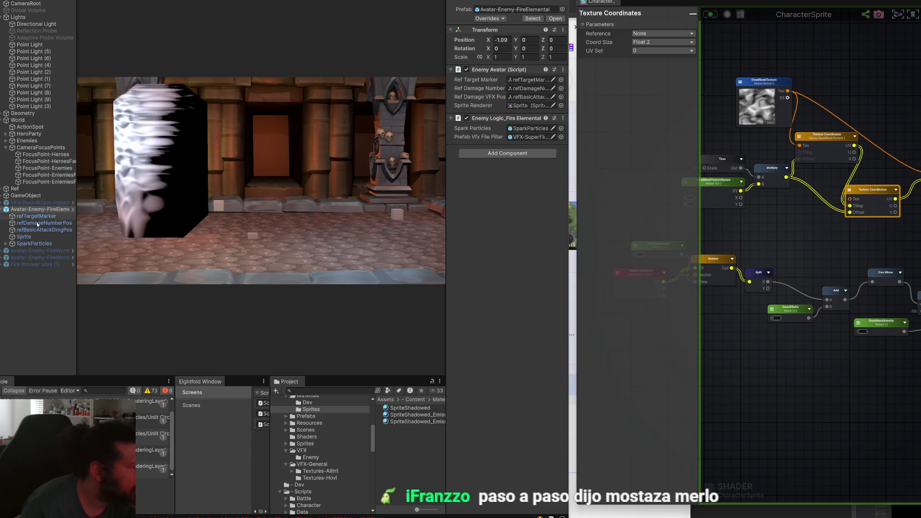
click(29, 237)
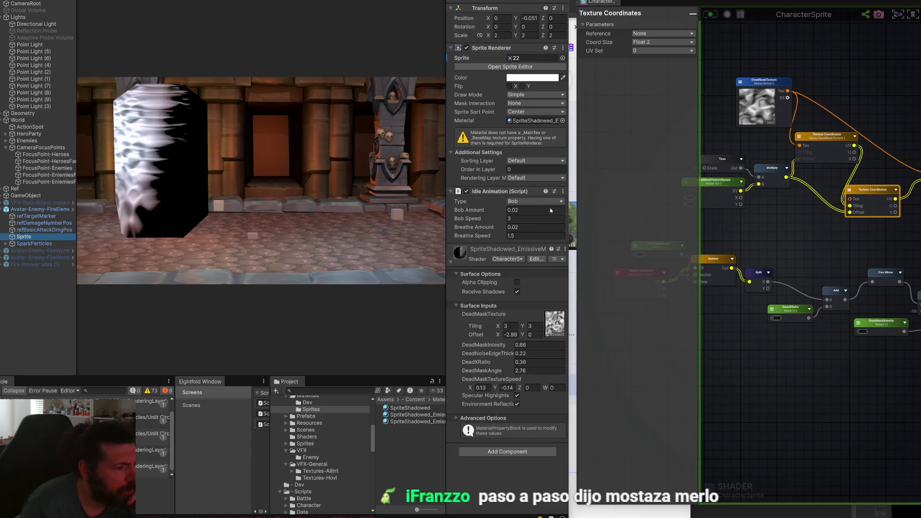
- Set the material's dead-mask tiling to 1 and begin editing its offset
click(516, 326)
text(1)
key(Tab)
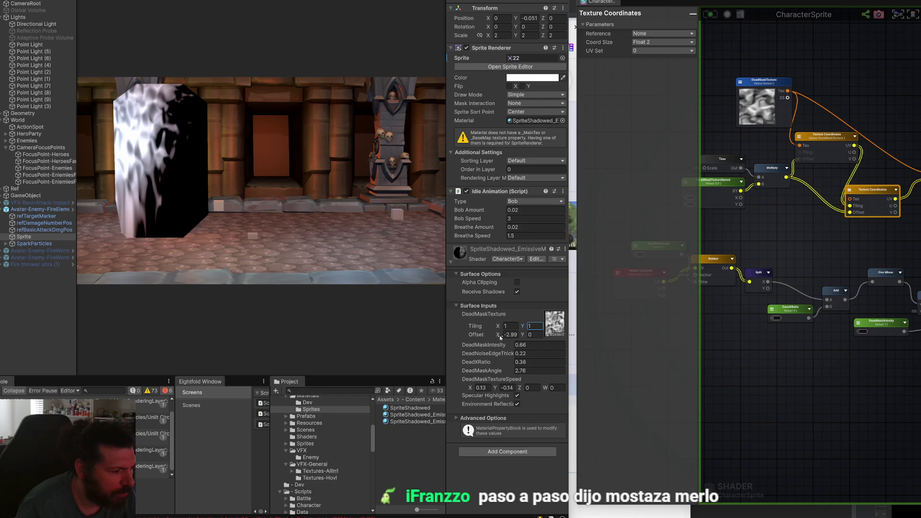
click(503, 334)
text(0)
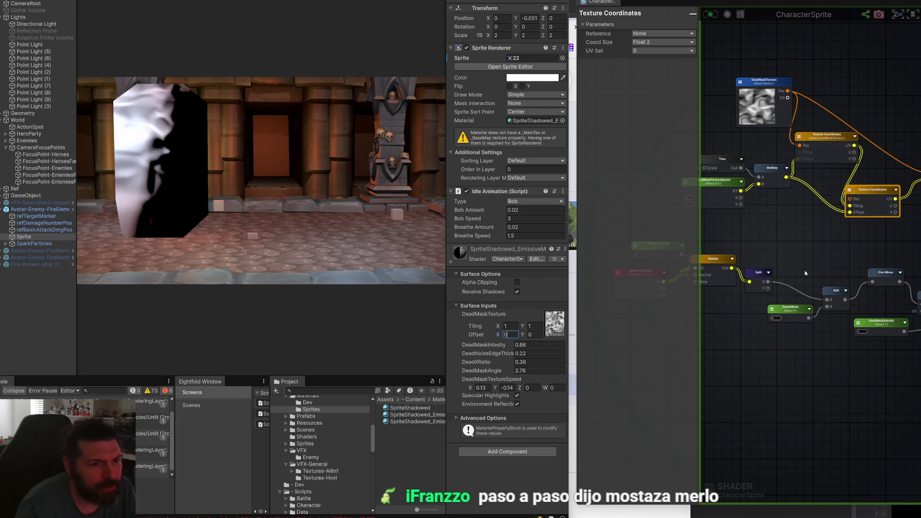
- Disconnect Multiply's wires and connect it to the texture sampler's Offset input
scroll(829, 224, up, 4)
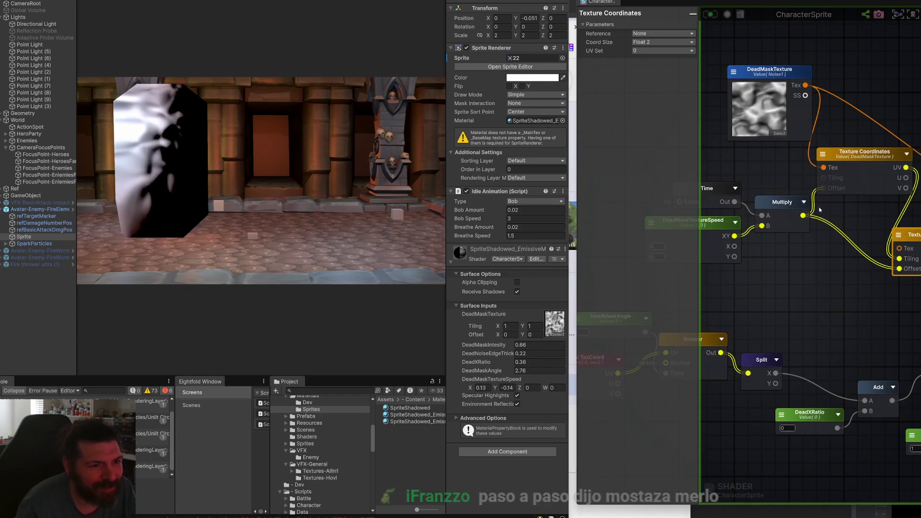
click(844, 252)
mouse_move(817, 196)
mouse_down()
mouse_move(789, 182)
mouse_move(851, 197)
mouse_up()
click(823, 213)
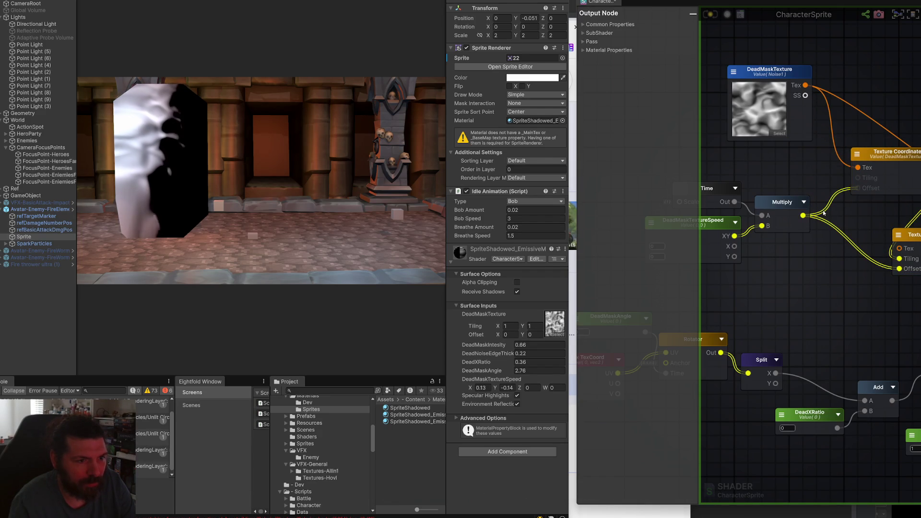
right_click(806, 216)
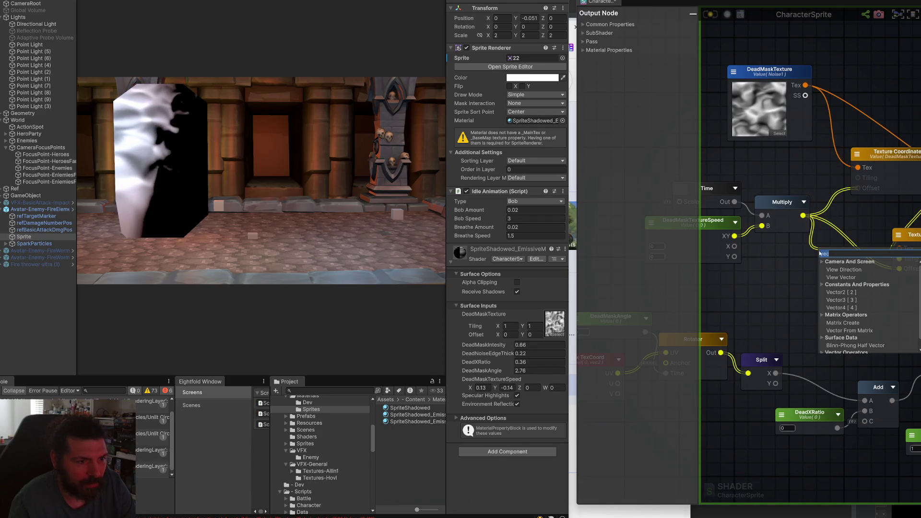
alt+click(804, 217)
drag(803, 216, 897, 269)
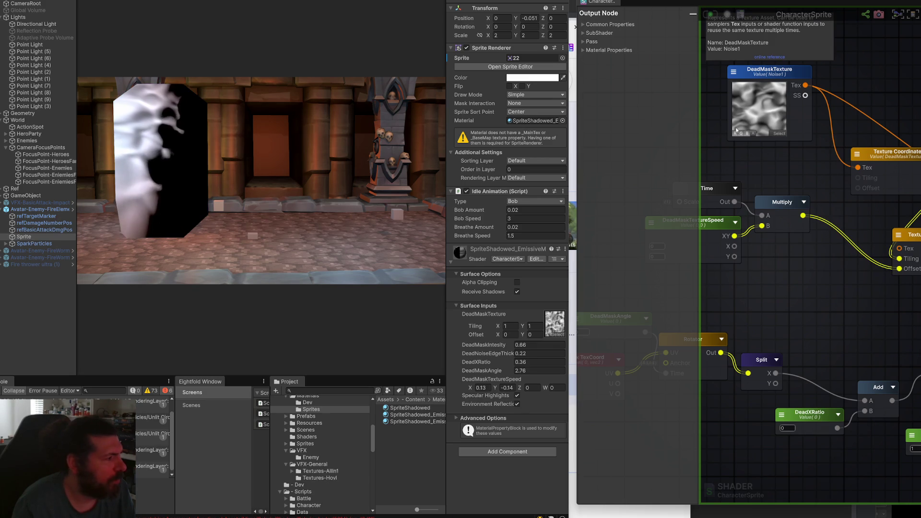
- Set the dead-mask offset X to 1.76
scroll(828, 163, down, 3)
mouse_move(828, 163)
mouse_down()
mouse_move(766, 181)
mouse_move(806, 182)
mouse_move(788, 172)
mouse_up()
scroll(738, 153, up, 2)
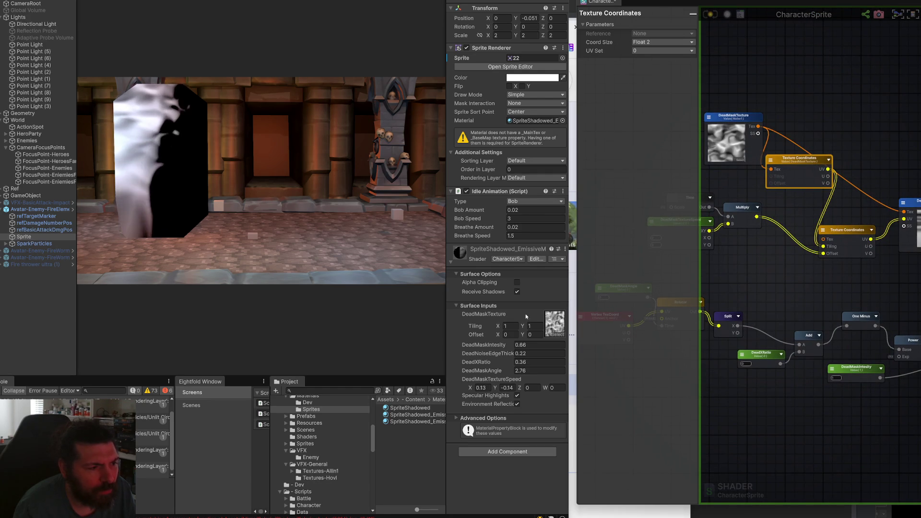
click(511, 336)
text(1.76)
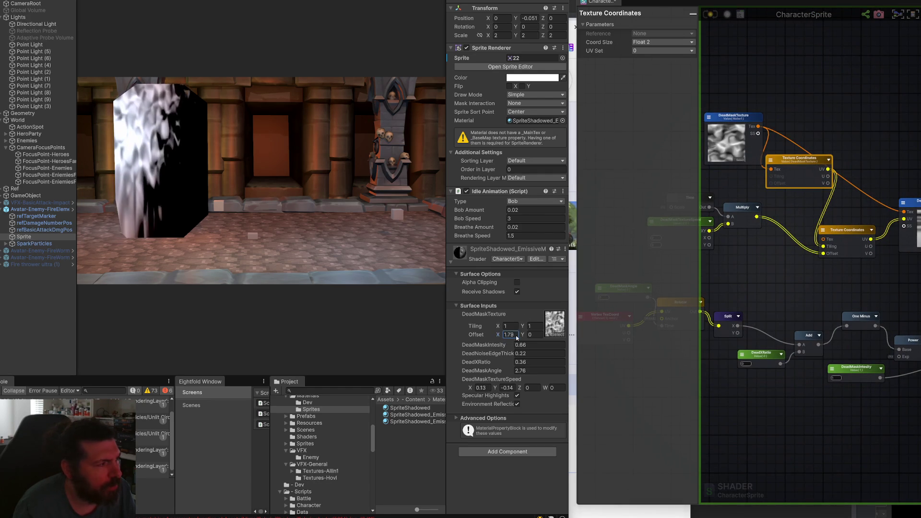
text(0)
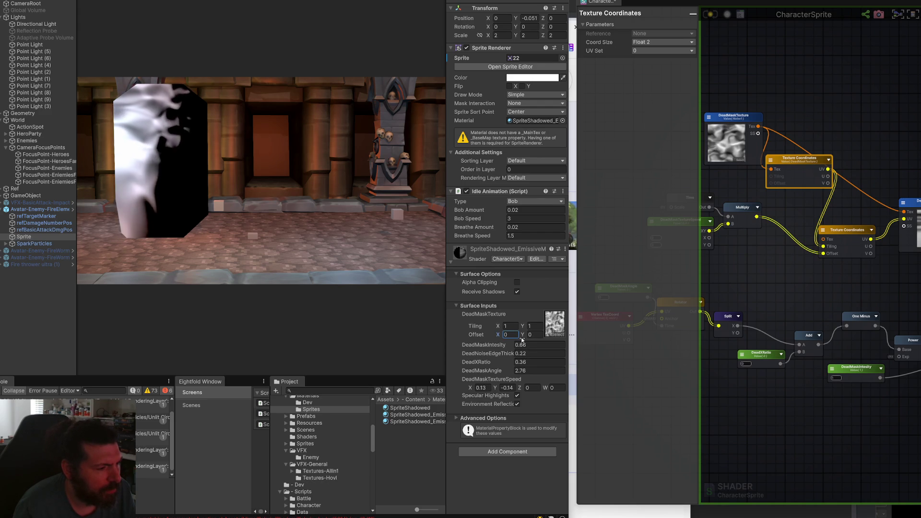
- Zero DeadMaskTextureSpeed X and Y and set DeadXRatio to 0.99
drag(799, 296, 836, 297)
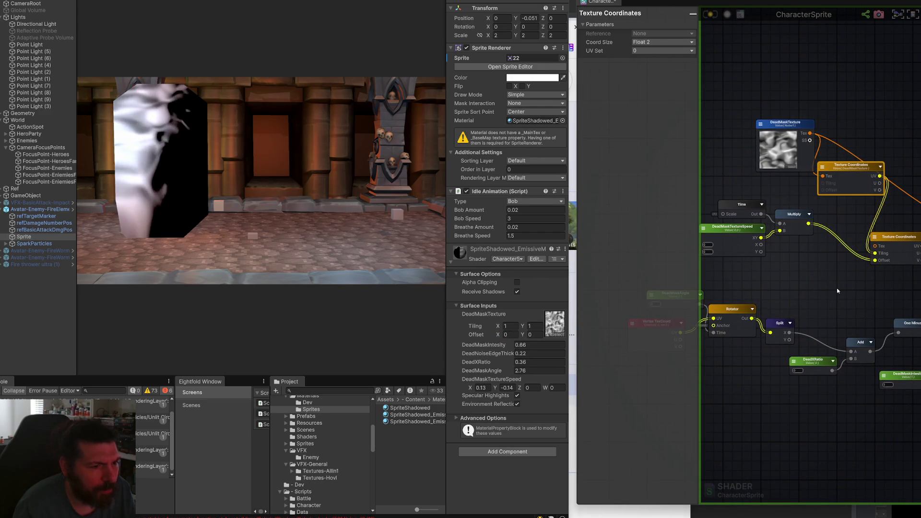
click(481, 387)
text(0)
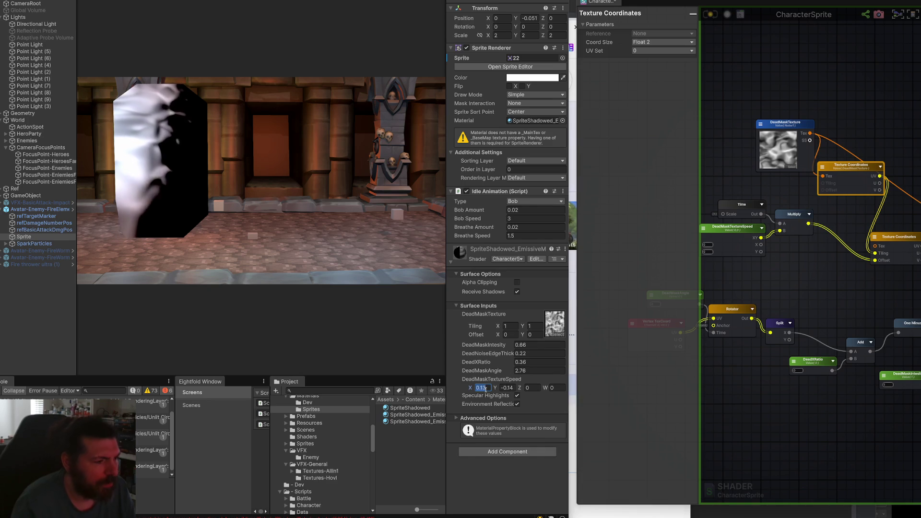
key(Tab)
text(0)
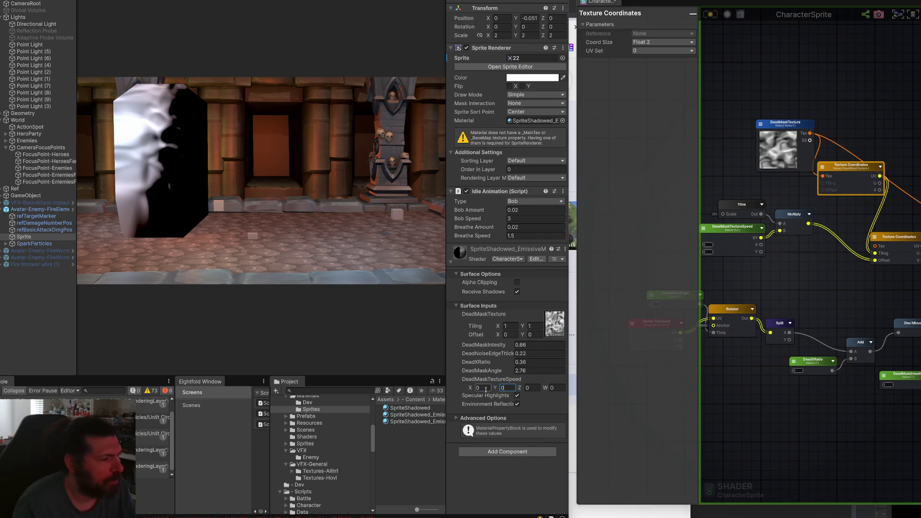
click(517, 362)
text(0.99)
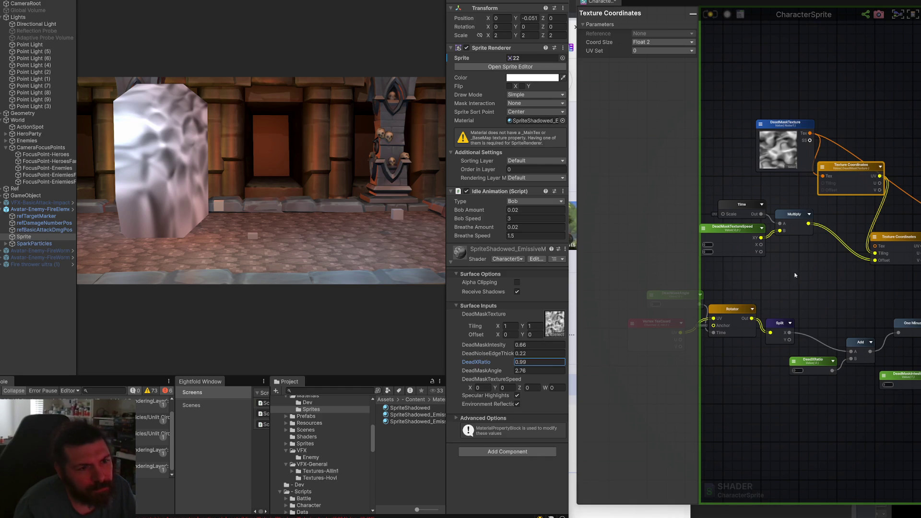
drag(778, 276, 818, 290)
scroll(801, 176, up, 2)
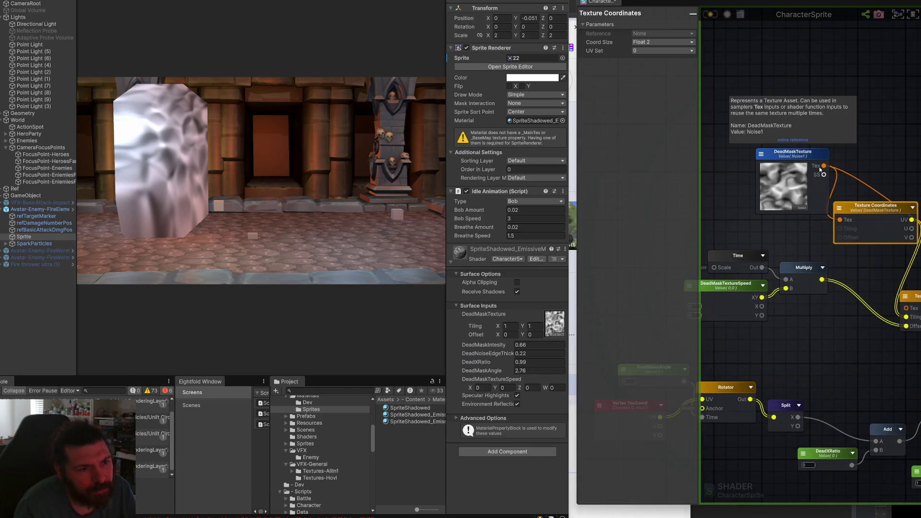
- Delete the upper Texture Coordinates node from the graph
drag(848, 264, 790, 266)
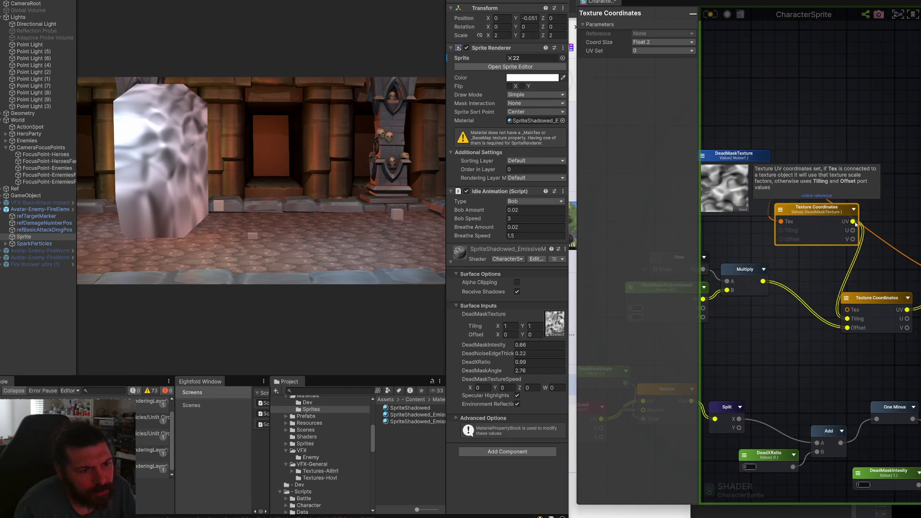
drag(858, 266, 810, 243)
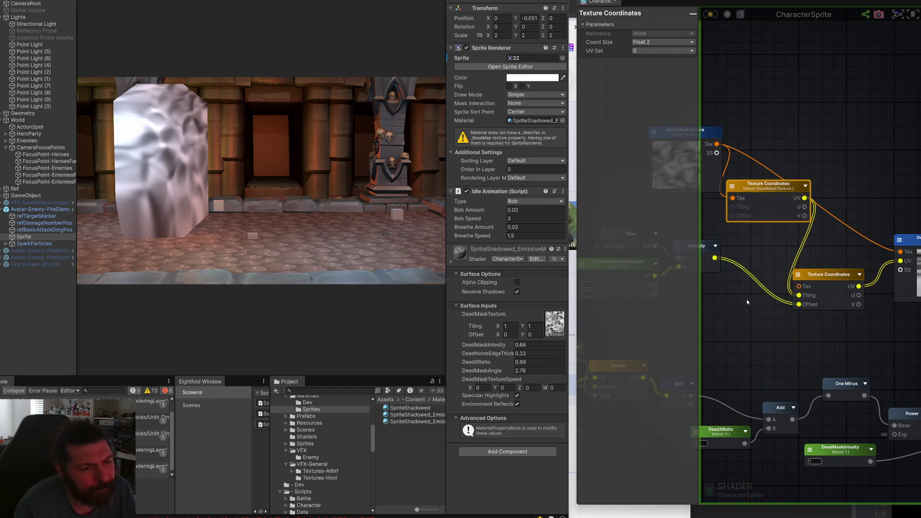
scroll(746, 302, down, 2)
drag(767, 299, 836, 295)
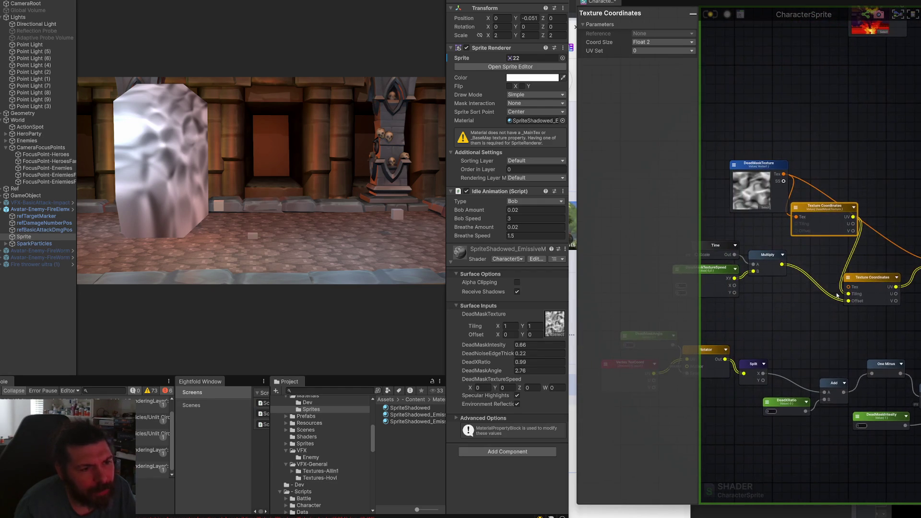
click(802, 254)
click(811, 213)
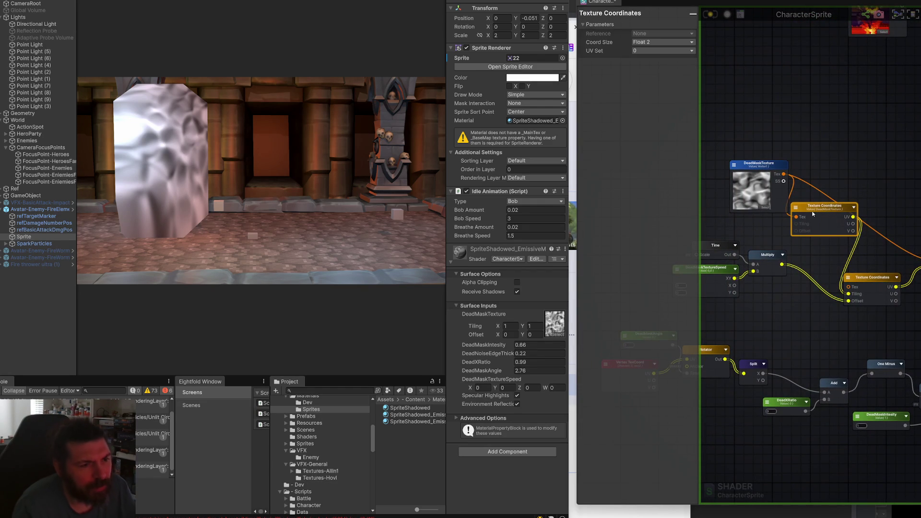
click(815, 301)
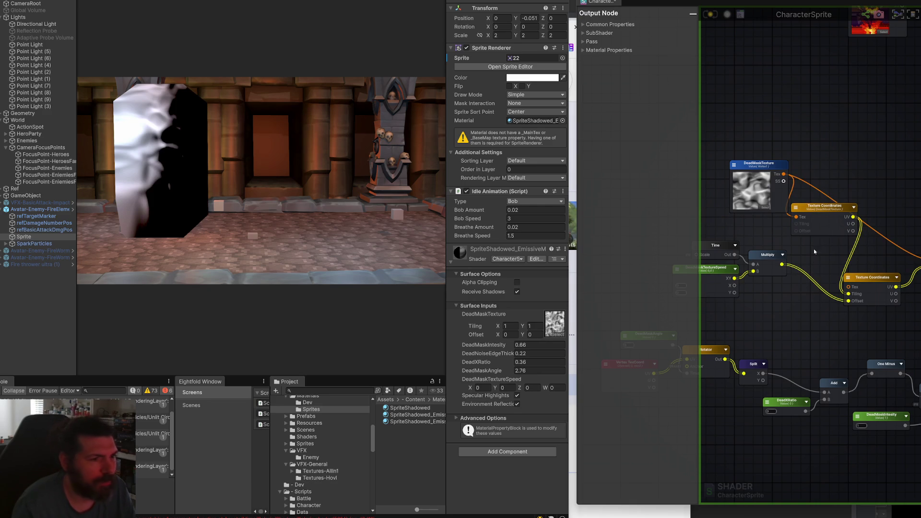
click(823, 207)
key(Delete)
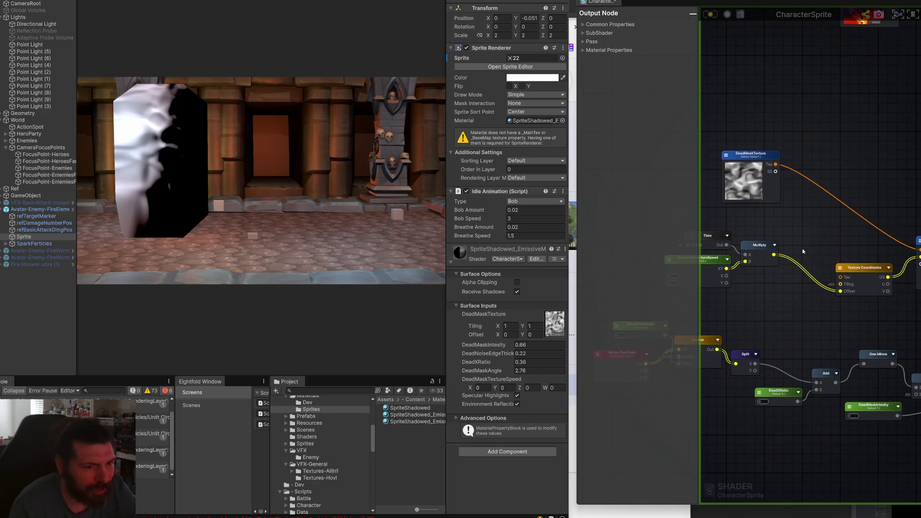
- Box-select the Time, Multiply and speed nodes and nudge them right and down
drag(781, 158, 829, 243)
click(827, 262)
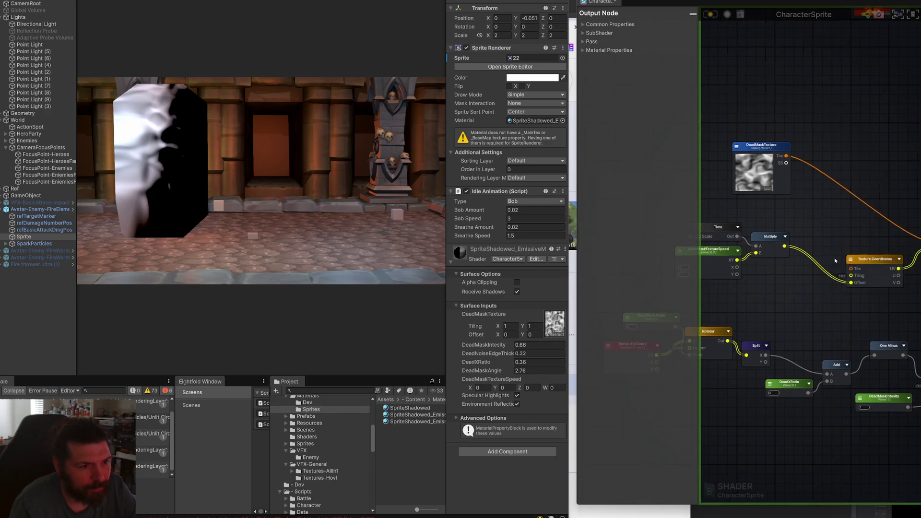
mouse_move(841, 278)
mouse_down()
mouse_move(760, 210)
mouse_move(723, 210)
mouse_up()
drag(824, 229, 832, 249)
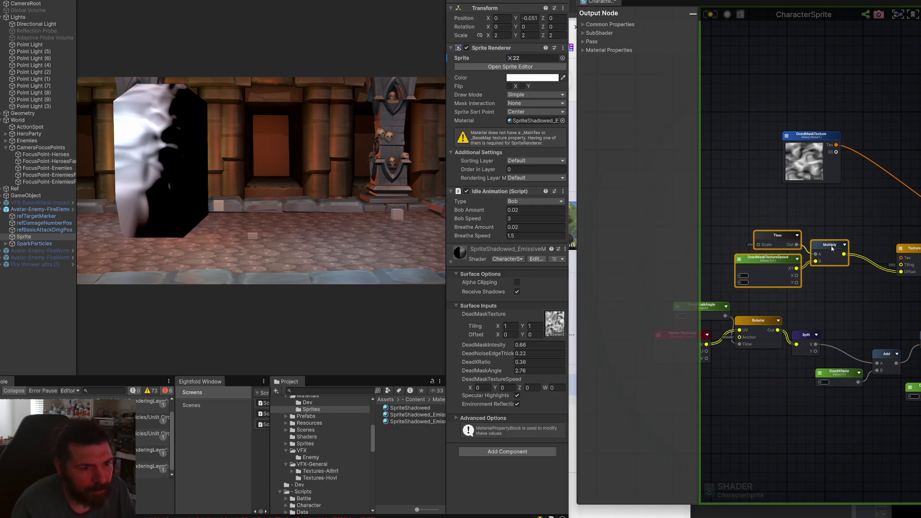
click(835, 211)
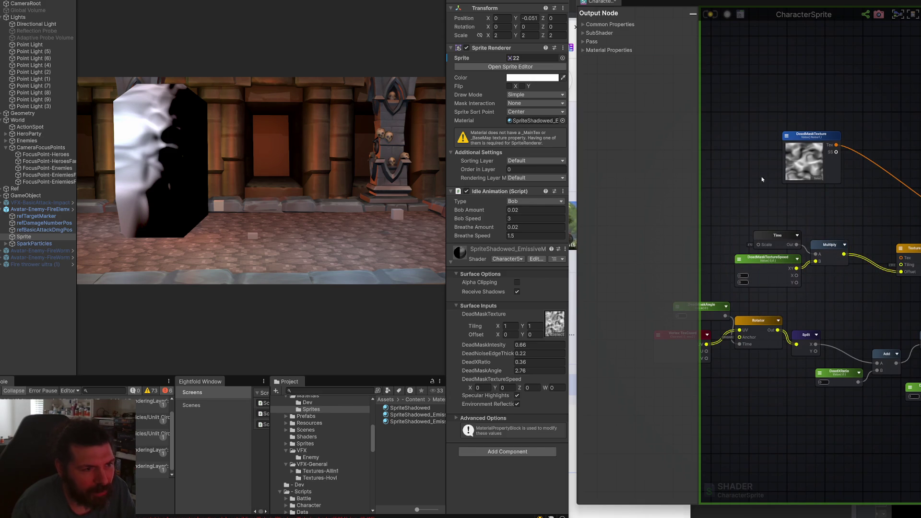
- Add a Vector2 node from a 'vec' search and wire it into Texture Coordinates Tiling
right_click(837, 212)
text(vec)
key(Down)
key(Down)
key(Down)
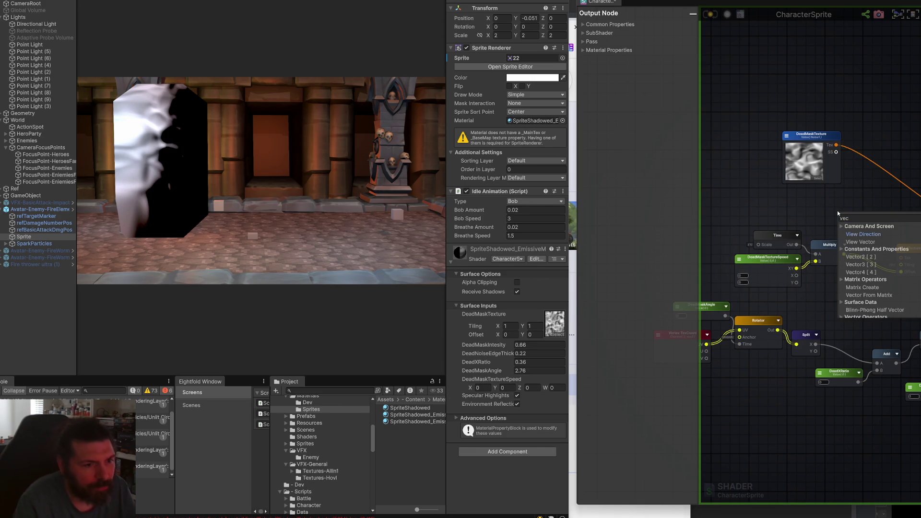
key(Up)
key(Return)
scroll(862, 207, up, 2)
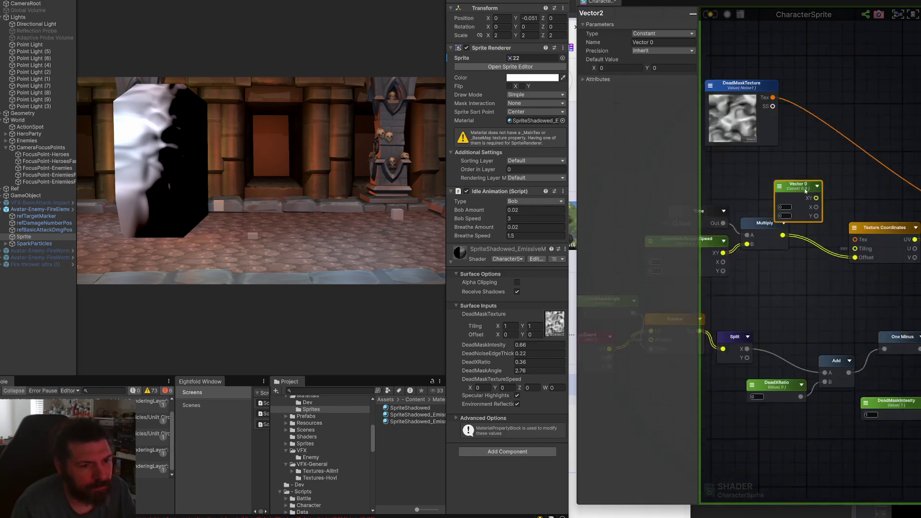
drag(783, 187, 821, 239)
drag(769, 176, 778, 177)
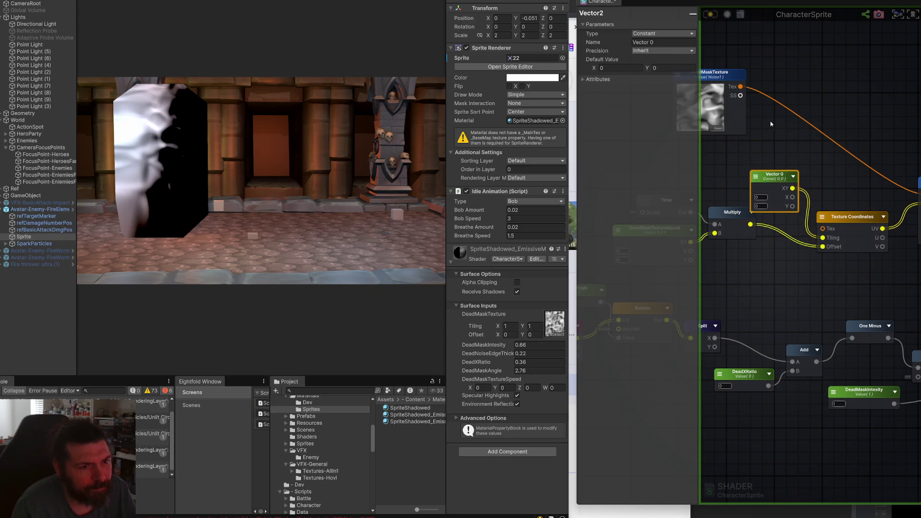
drag(756, 106, 766, 97)
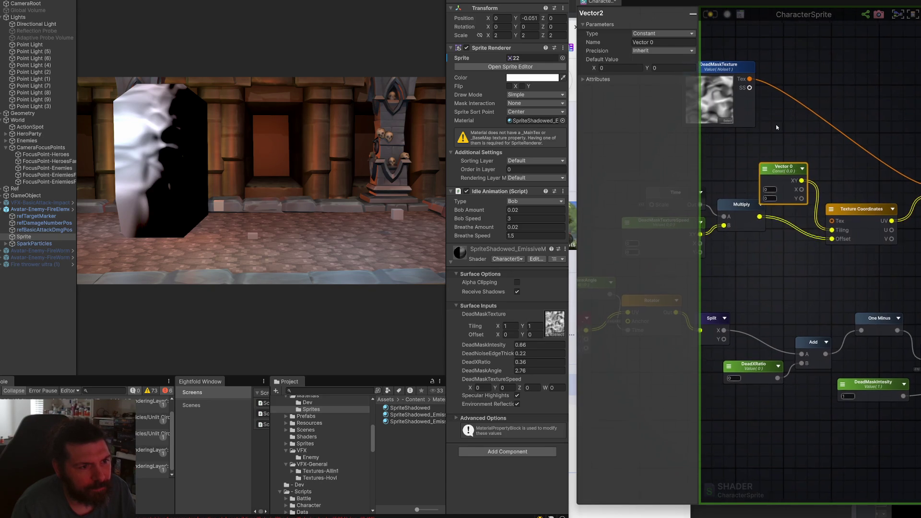
- Make the Vector2 a material property named DeadMaskTextureTiling
click(662, 33)
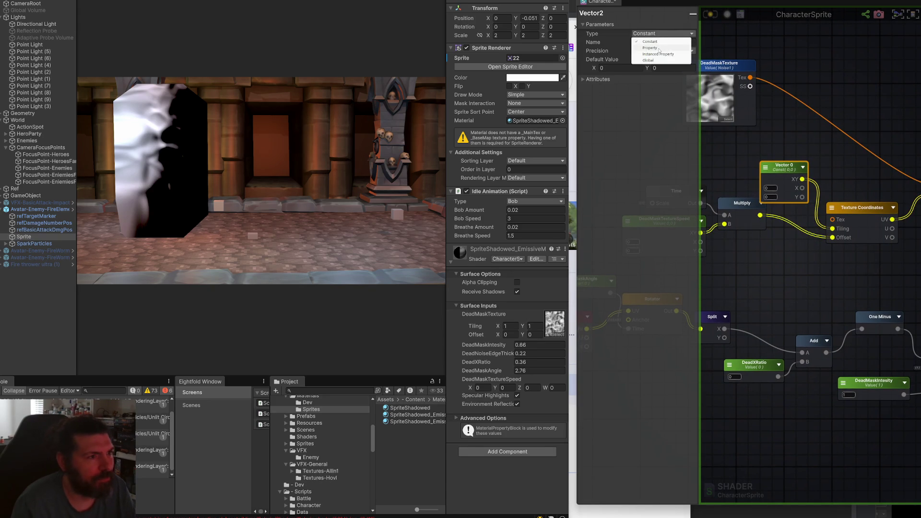
click(657, 46)
click(657, 42)
text(DeadMa)
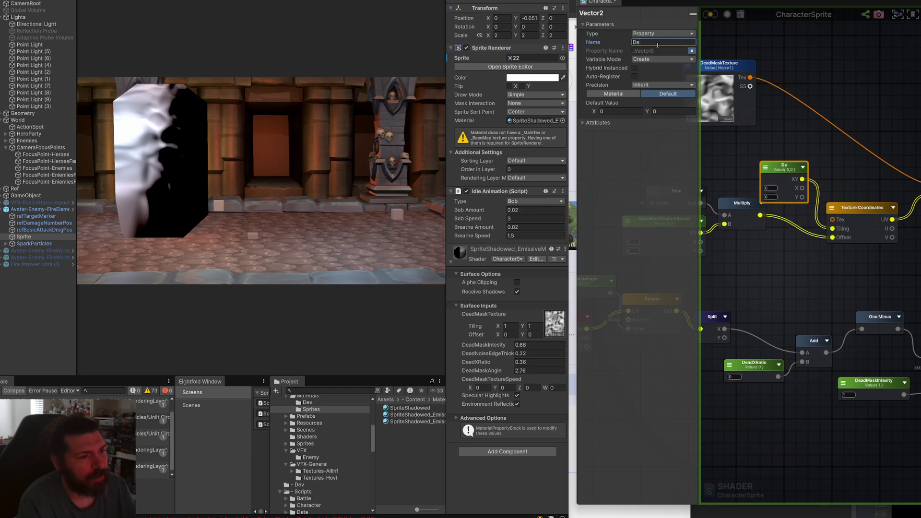
text(skTExtu)
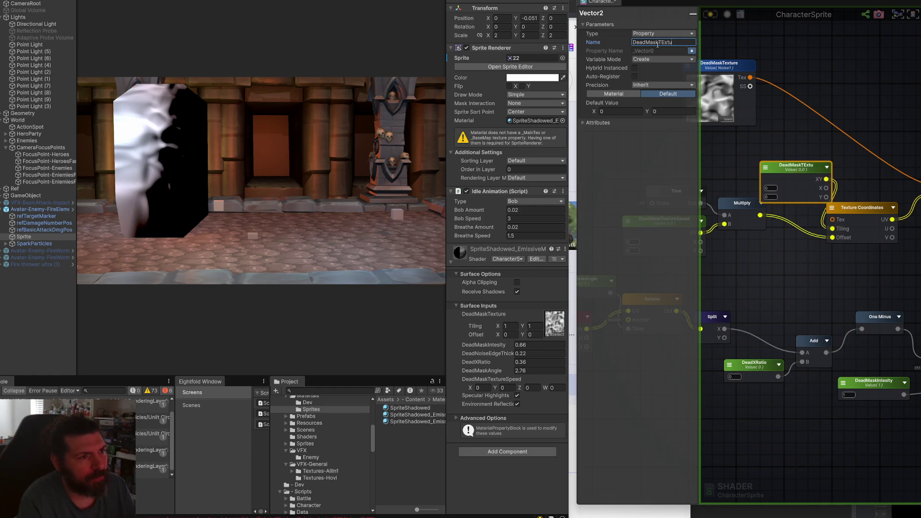
text(reTiling)
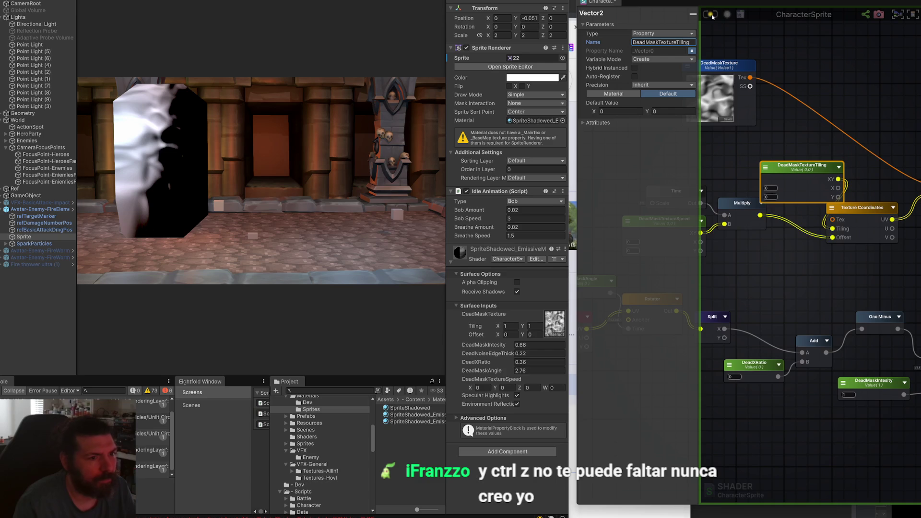
key(Return)
drag(841, 158, 811, 146)
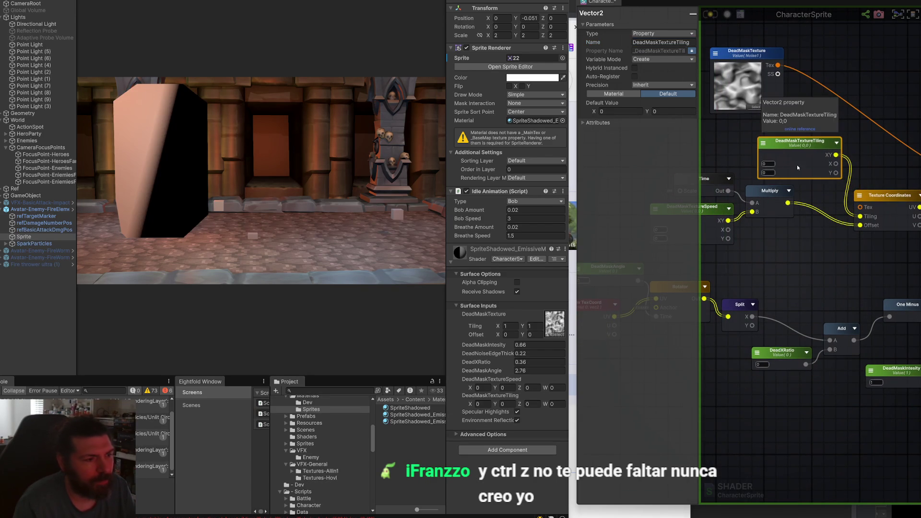
- Set DeadMaskTextureTiling to 2, 2 and DeadMaskTextureSpeed X to 1 on the material
click(479, 404)
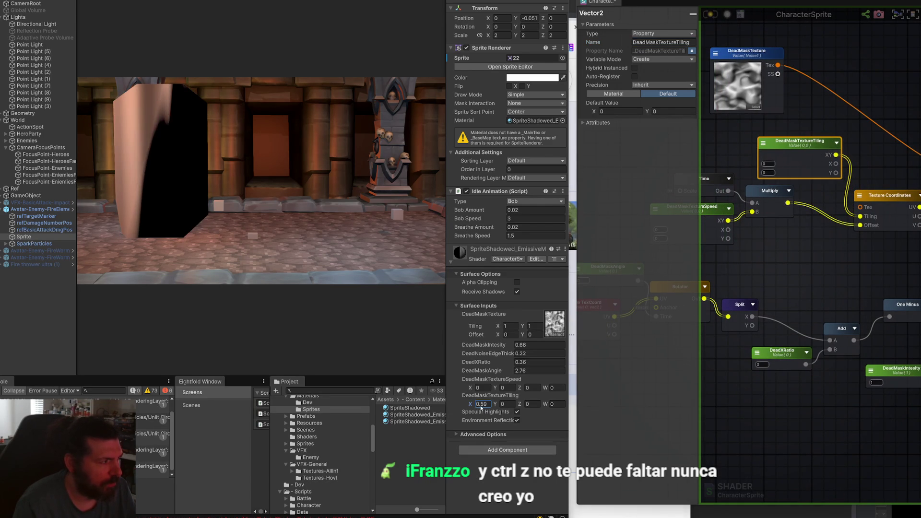
text(1)
key(Tab)
text(1)
click(478, 388)
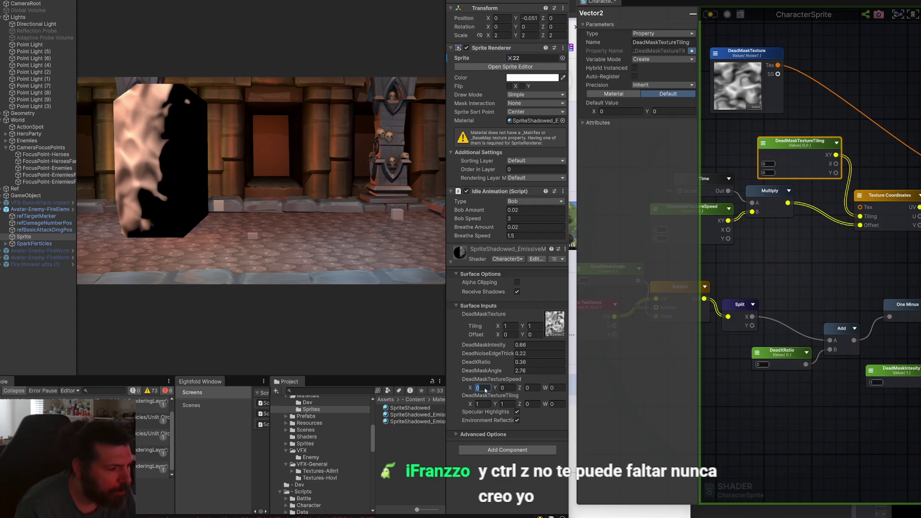
text(1)
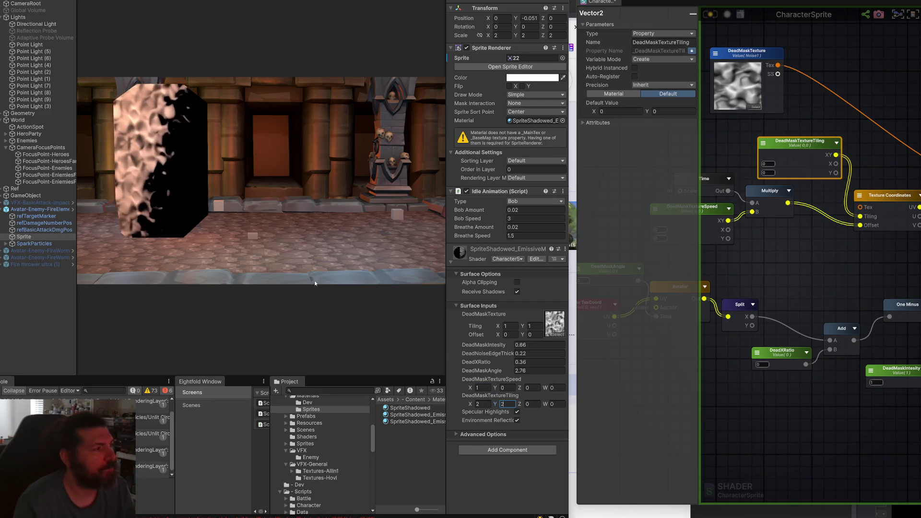
key(ctrl+1)
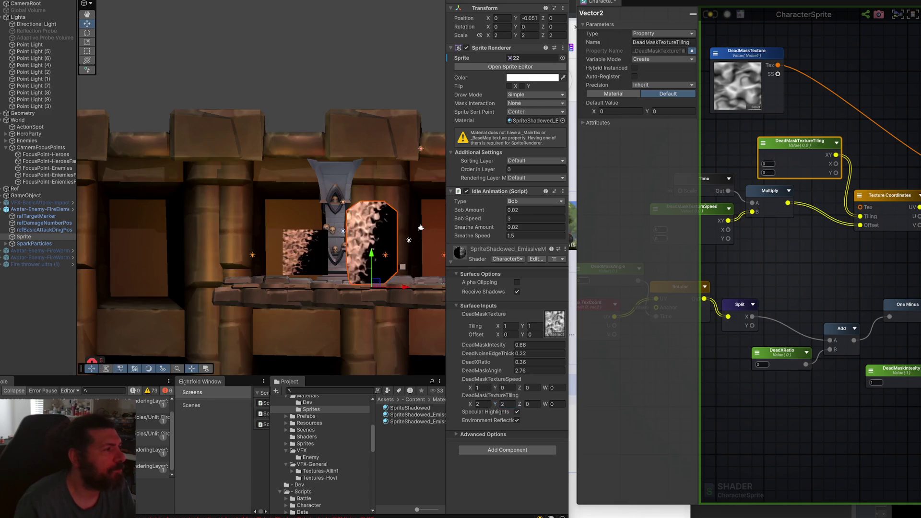
- Frame the sprite up close in the Scene view
key(f)
scroll(268, 229, up, 3)
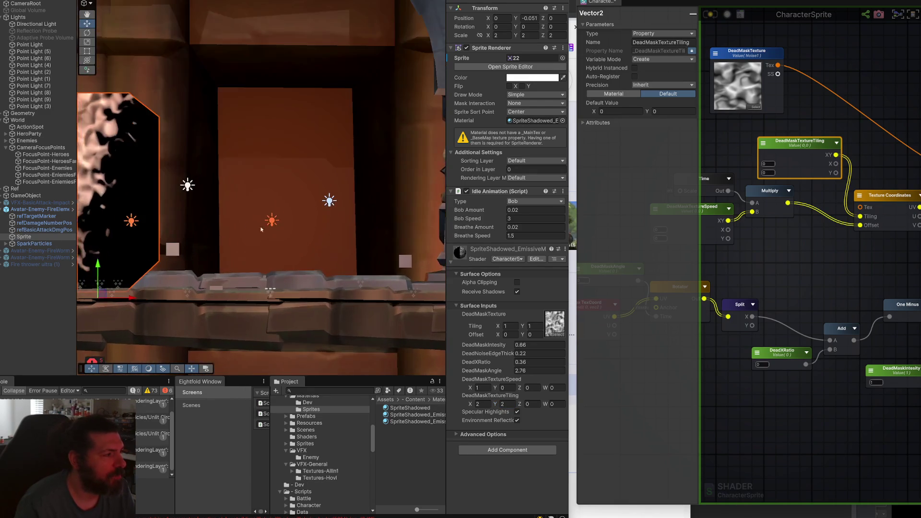
key(w)
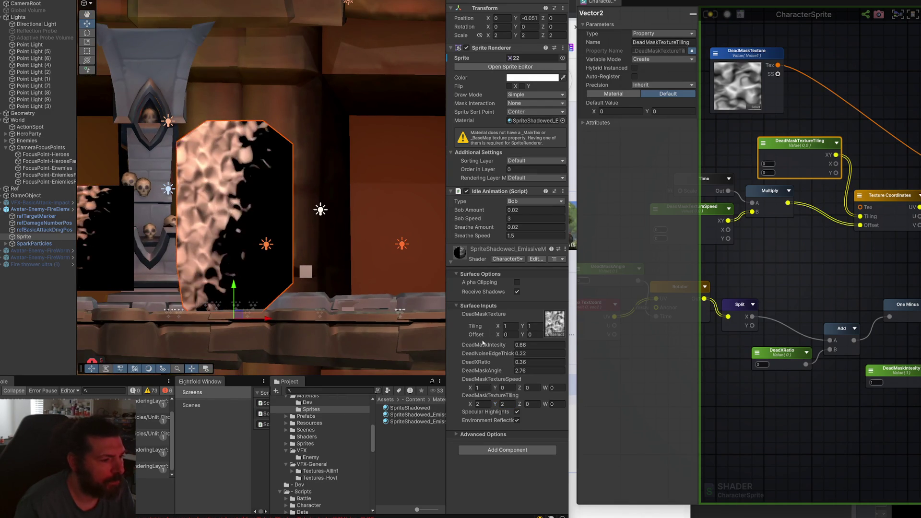
- Lower DeadXRatio from 0.84 down to 0.27
click(521, 362)
text(0.84)
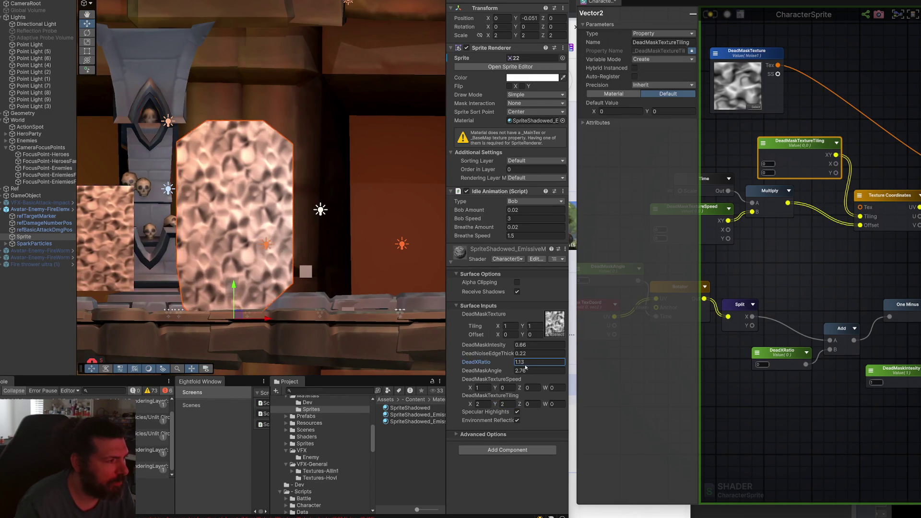
mouse_move(521, 365)
mouse_down()
mouse_move(508, 363)
mouse_move(534, 365)
mouse_move(503, 364)
mouse_move(528, 369)
mouse_move(504, 372)
mouse_move(523, 374)
mouse_move(513, 375)
mouse_up()
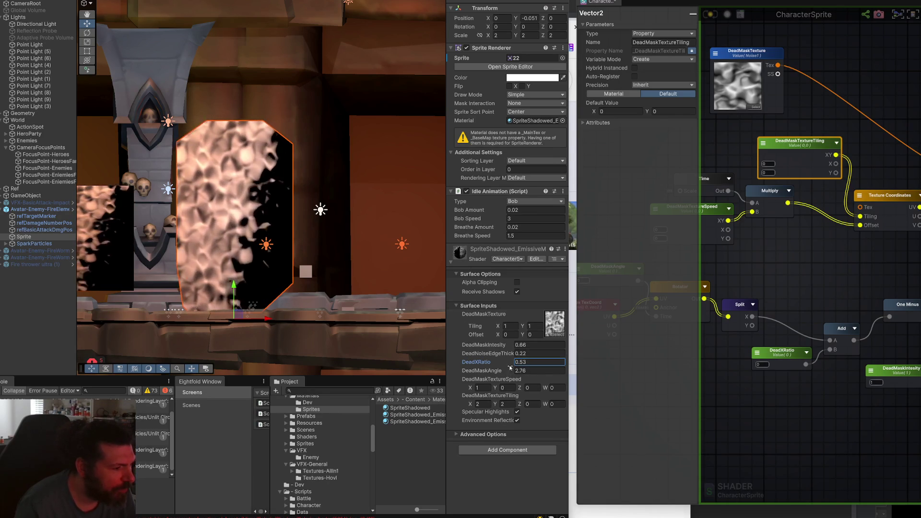
mouse_move(512, 365)
mouse_down()
mouse_move(504, 363)
mouse_move(512, 367)
mouse_up()
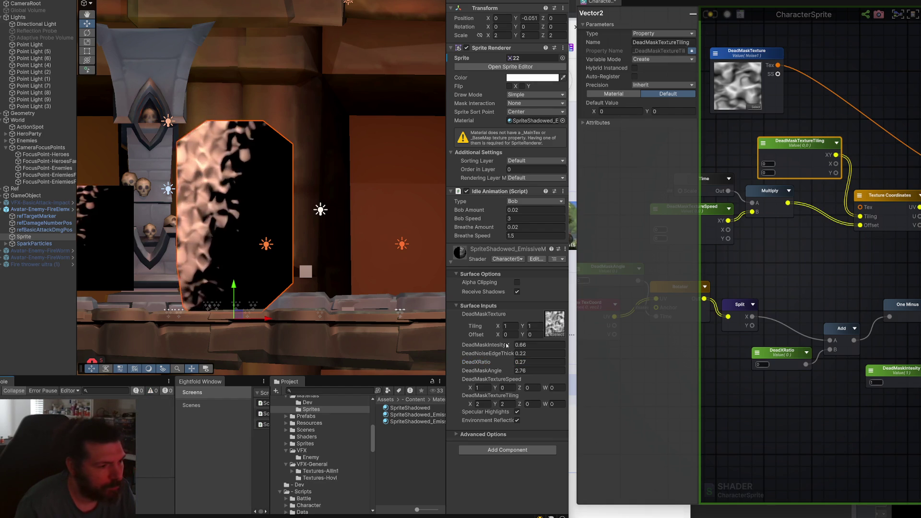
scroll(792, 240, down, 5)
- Connect the Subtract output to the CharacterSprite master node's Alpha and save the shader
scroll(818, 292, up, 5)
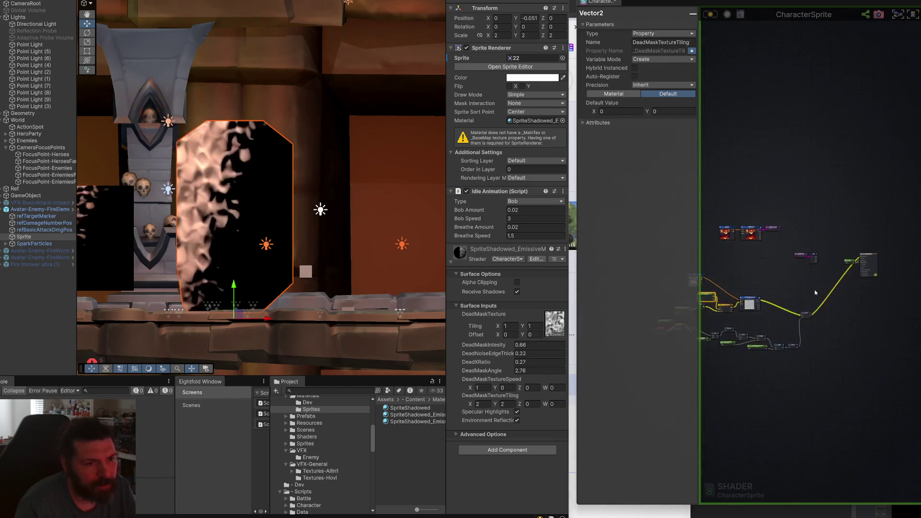
scroll(767, 321, down, 3)
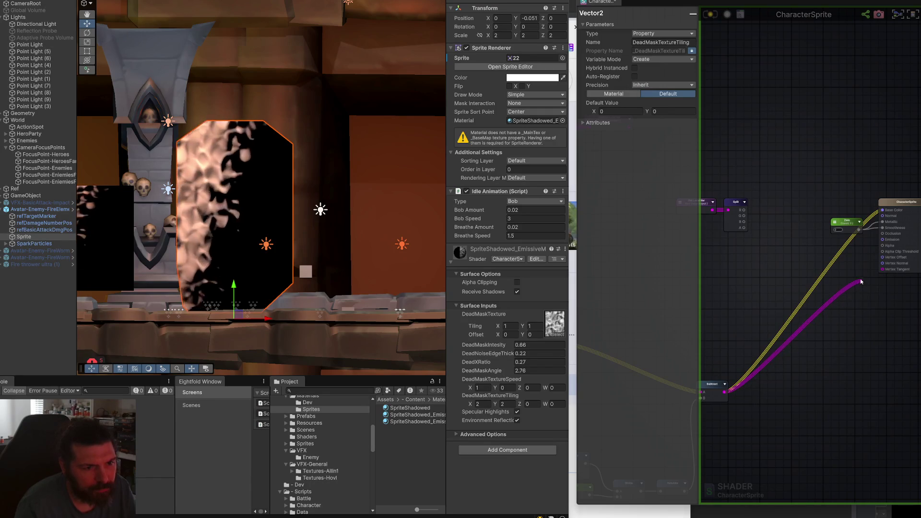
mouse_move(866, 277)
mouse_down()
mouse_move(877, 239)
mouse_move(882, 246)
mouse_up()
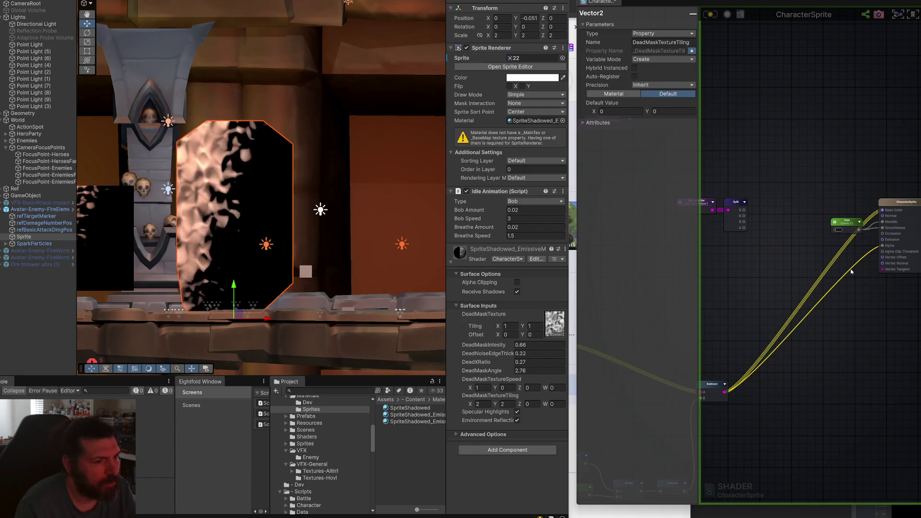
click(709, 14)
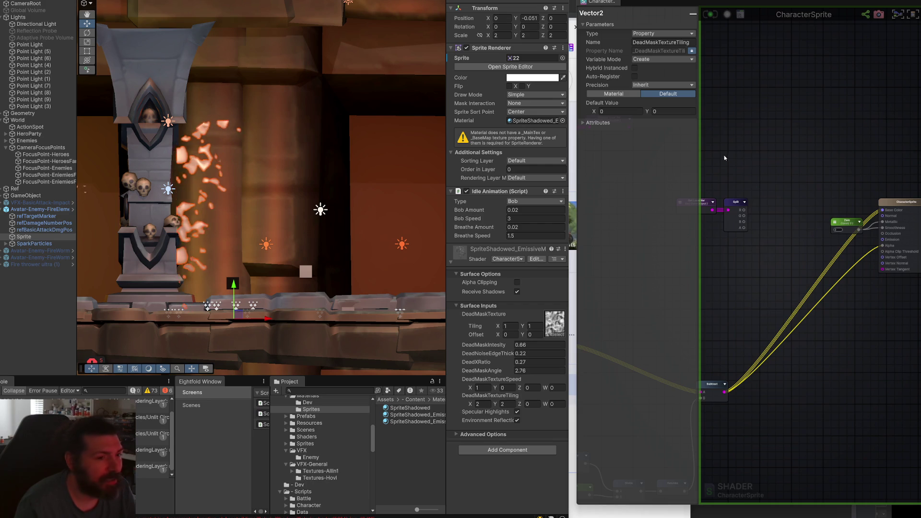
click(826, 272)
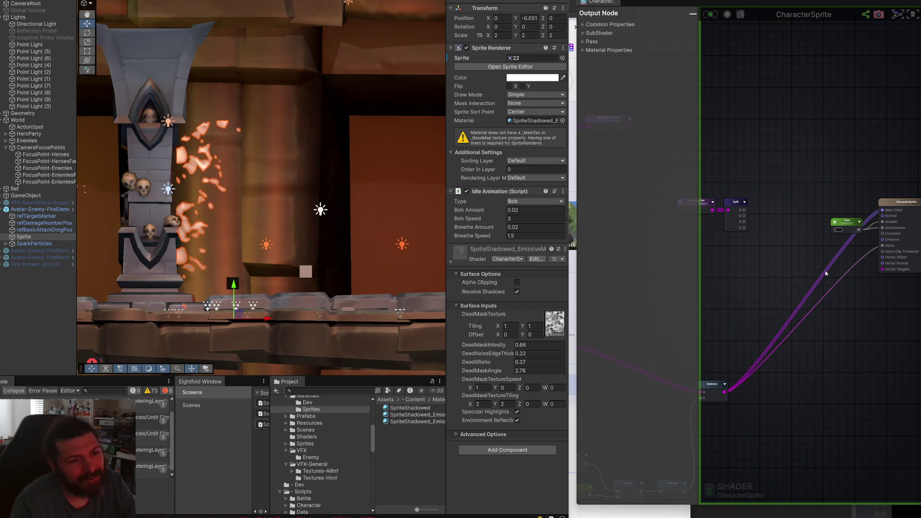
mouse_move(742, 181)
mouse_down()
mouse_move(809, 217)
mouse_move(774, 214)
mouse_up()
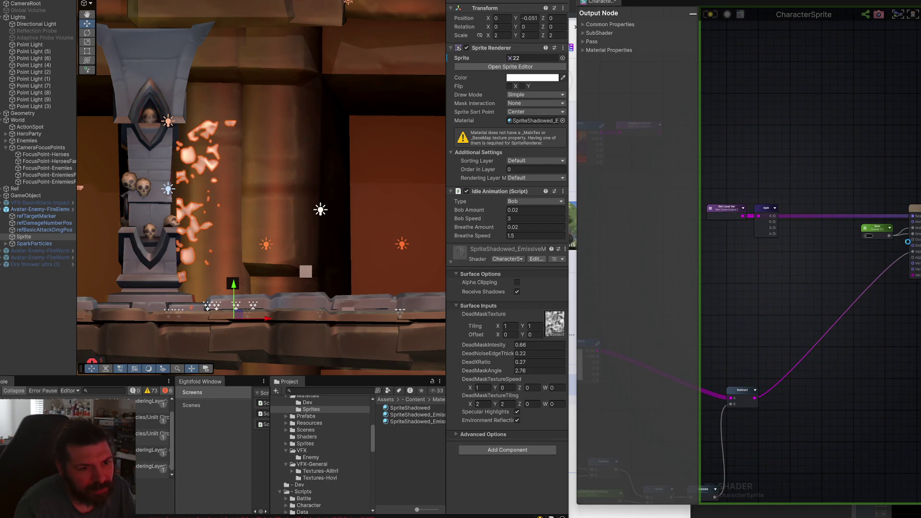
click(710, 14)
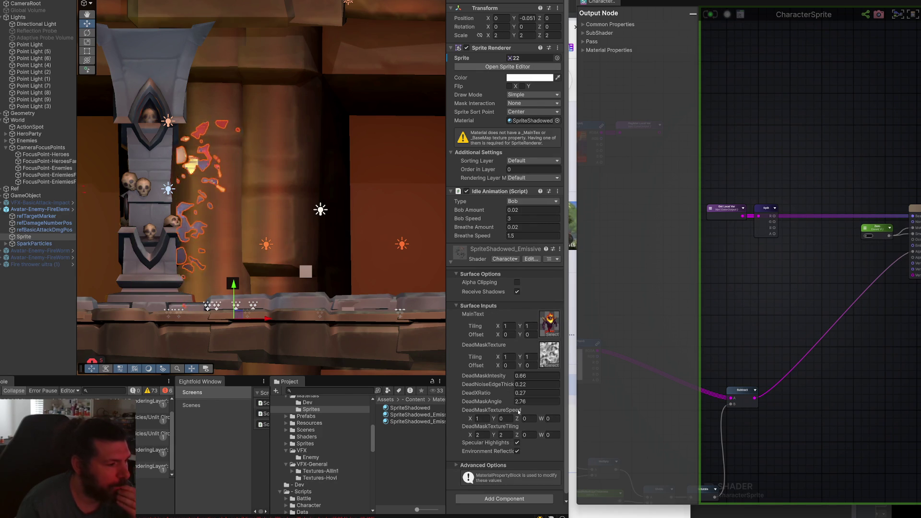
- Scrub DeadXRatio up to about 0.48, then pan the Scene and graph views
drag(504, 397, 565, 394)
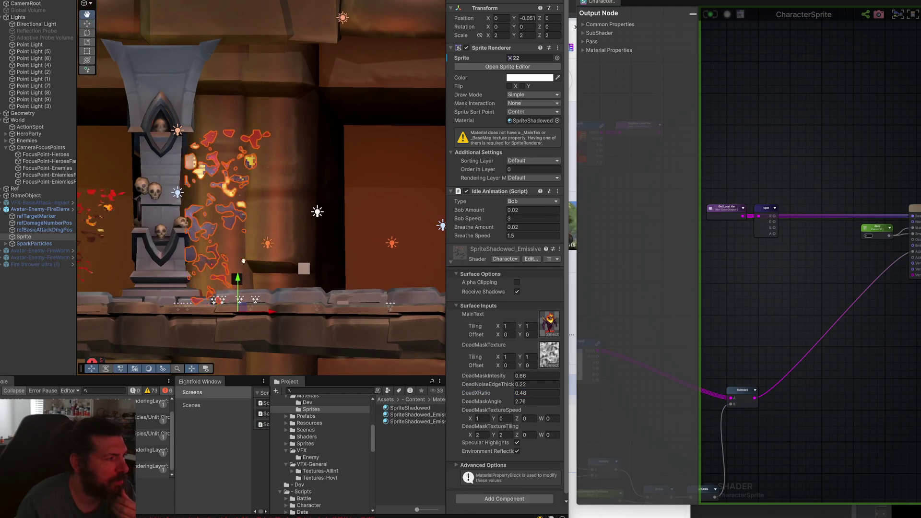
drag(243, 261, 323, 269)
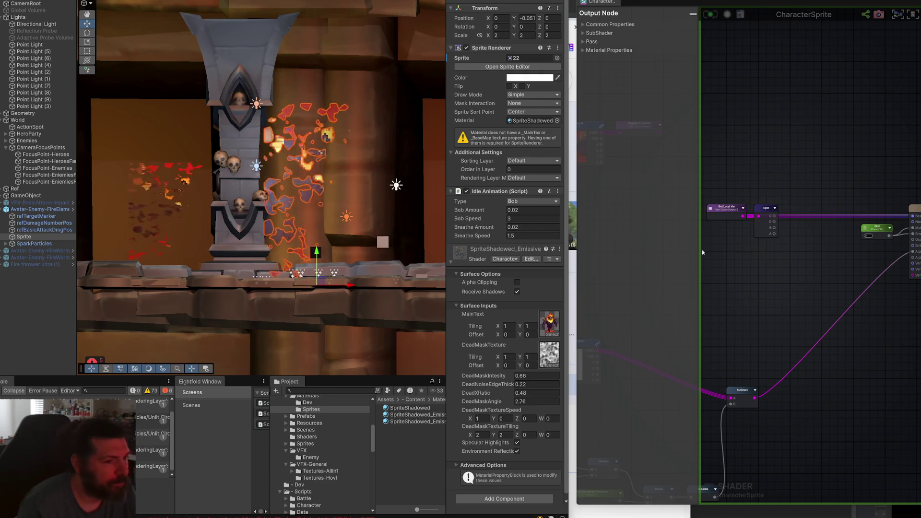
mouse_move(775, 308)
mouse_down()
mouse_move(810, 223)
mouse_move(872, 203)
mouse_move(880, 228)
mouse_up()
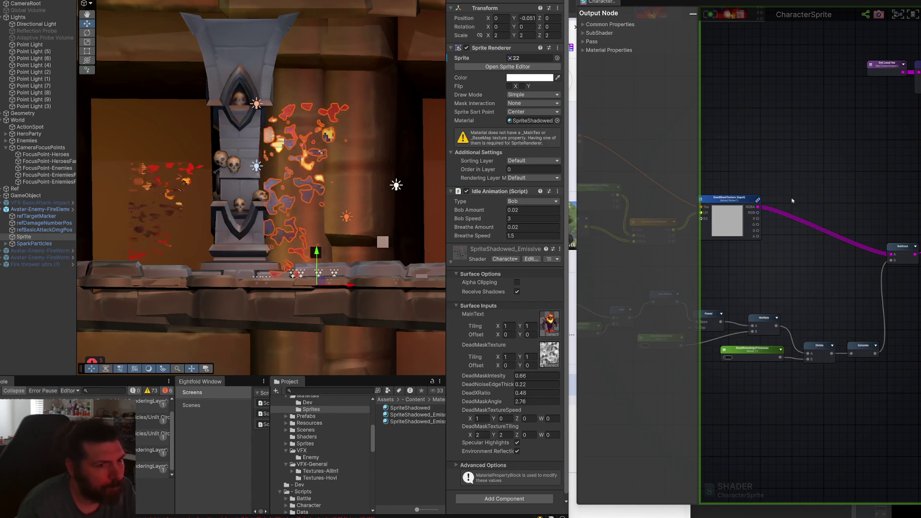
- Remove the extra connections into the CharacterSprite output node and save the shader
drag(916, 146, 792, 186)
drag(879, 186, 815, 217)
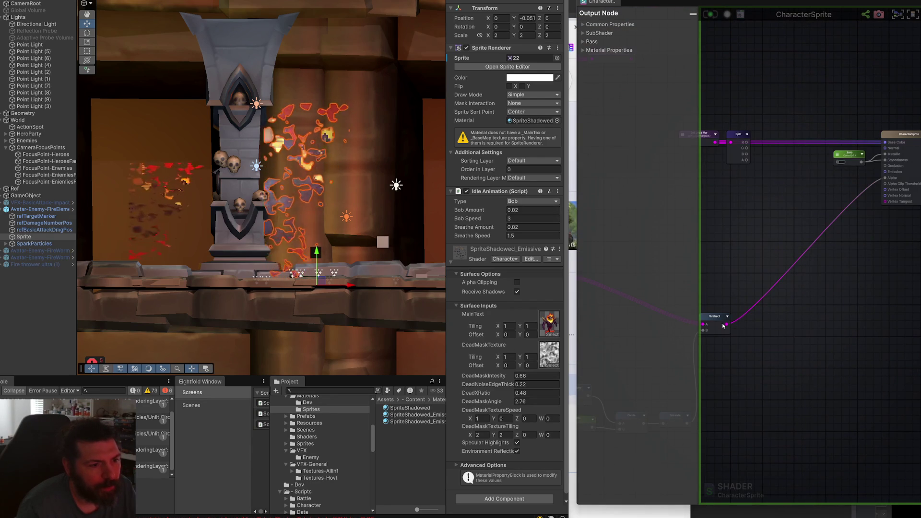
mouse_move(888, 146)
mouse_down()
mouse_move(878, 144)
mouse_move(877, 120)
mouse_move(872, 187)
mouse_move(861, 210)
mouse_up()
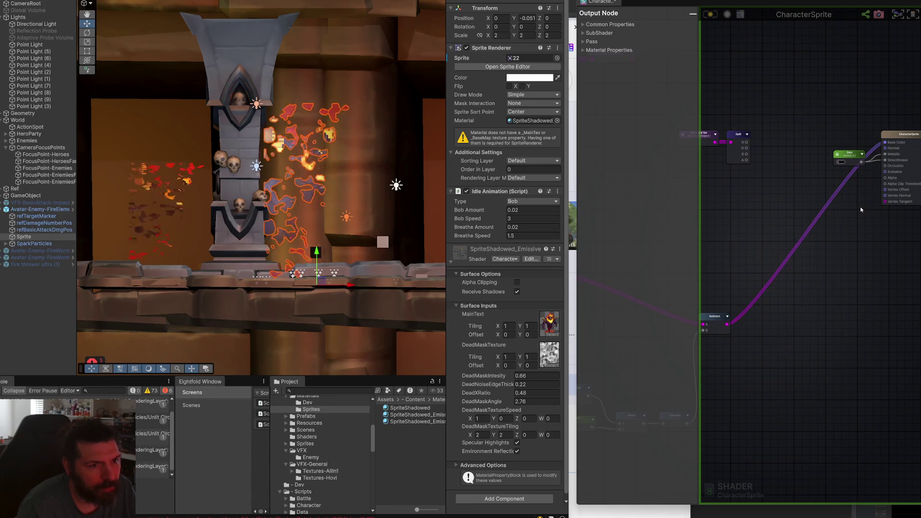
click(710, 14)
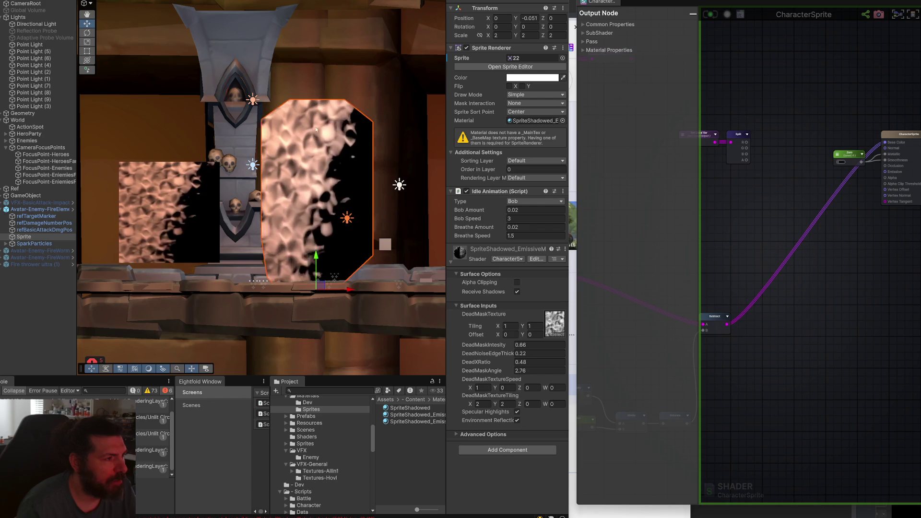
- Test a much higher DeadMaskIntensity, then revert it to 0.66
drag(704, 295, 891, 294)
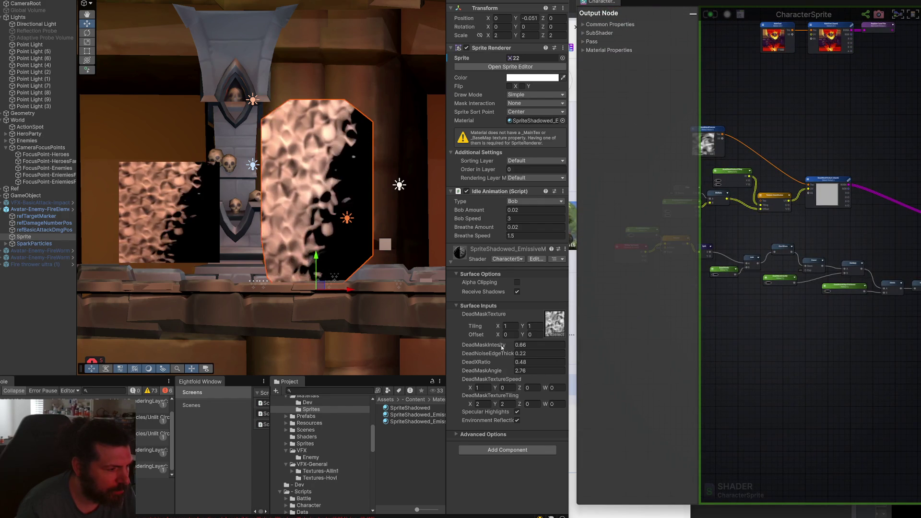
drag(502, 345, 593, 351)
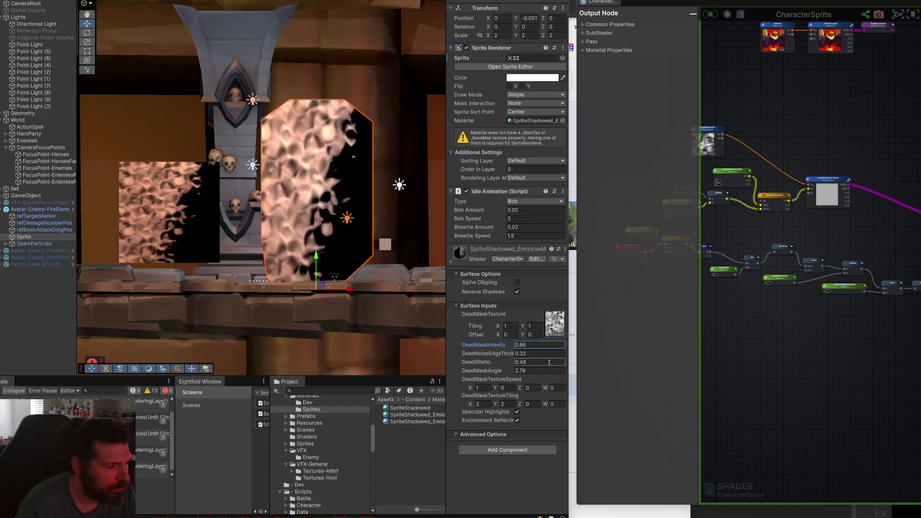
key(ctrl+z)
click(505, 354)
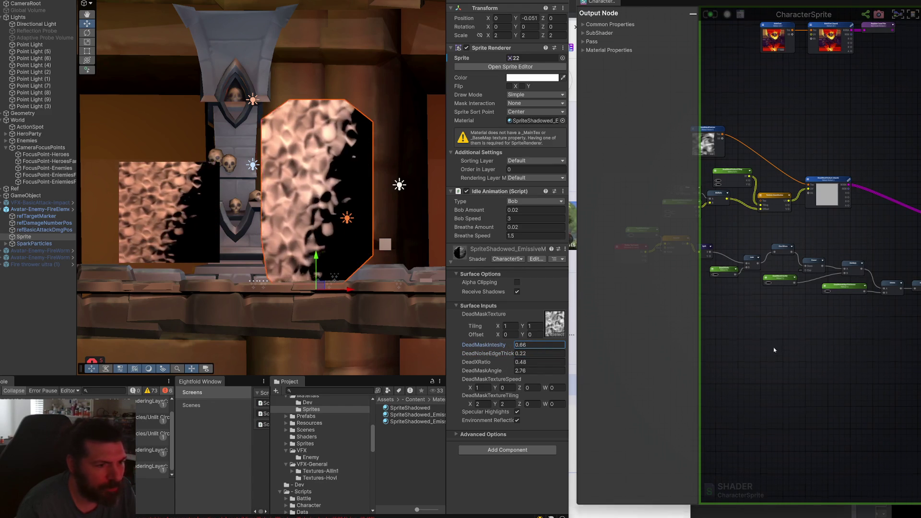
- Nudge the Divide node up-left, select Saturate, and bring up node search in free space
scroll(769, 350, up, 6)
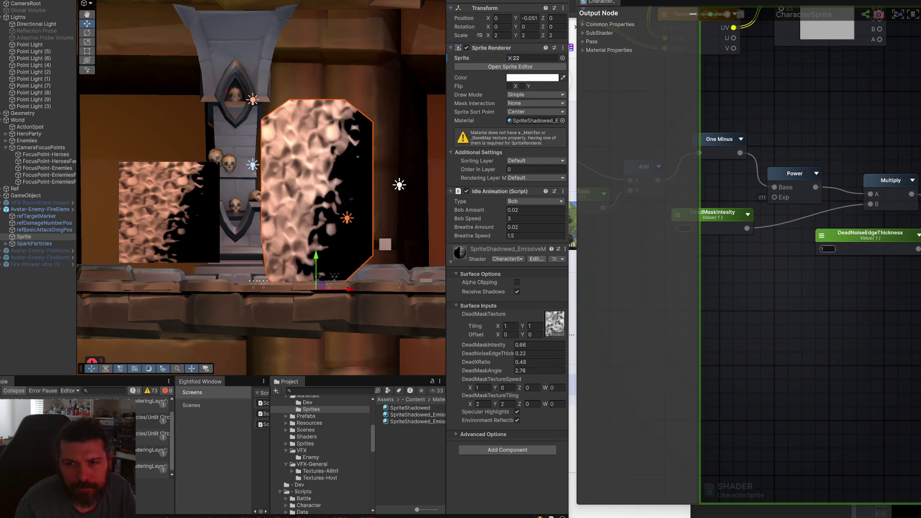
scroll(834, 260, down, 5)
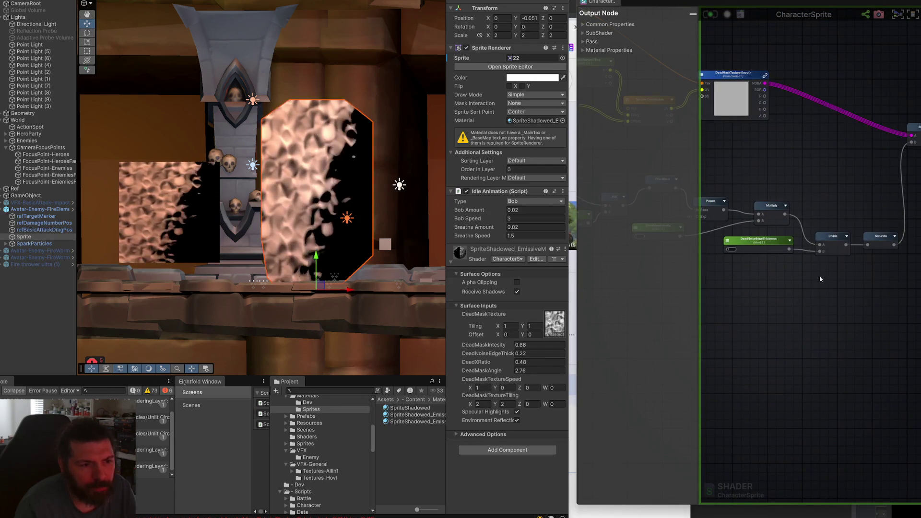
scroll(819, 279, up, 2)
drag(835, 228, 819, 218)
click(887, 229)
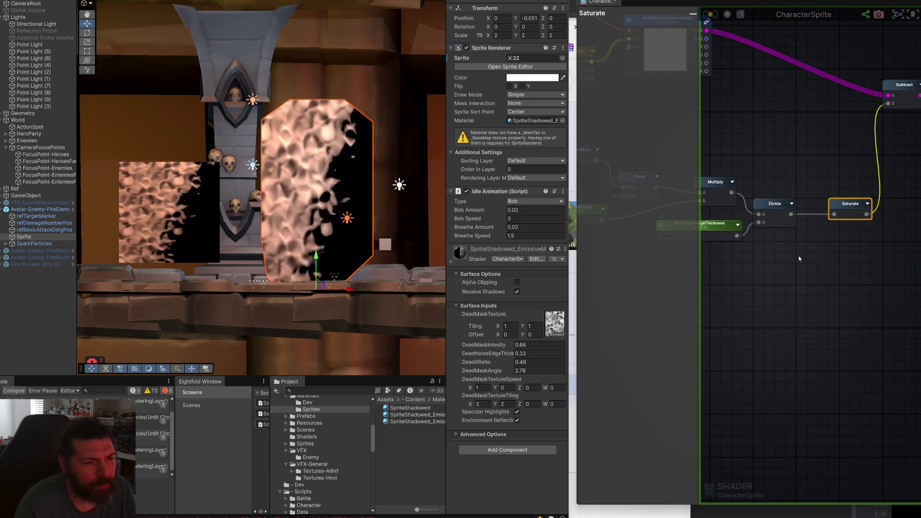
mouse_move(747, 255)
mouse_down()
mouse_move(871, 237)
mouse_move(804, 258)
mouse_up()
right_click(805, 260)
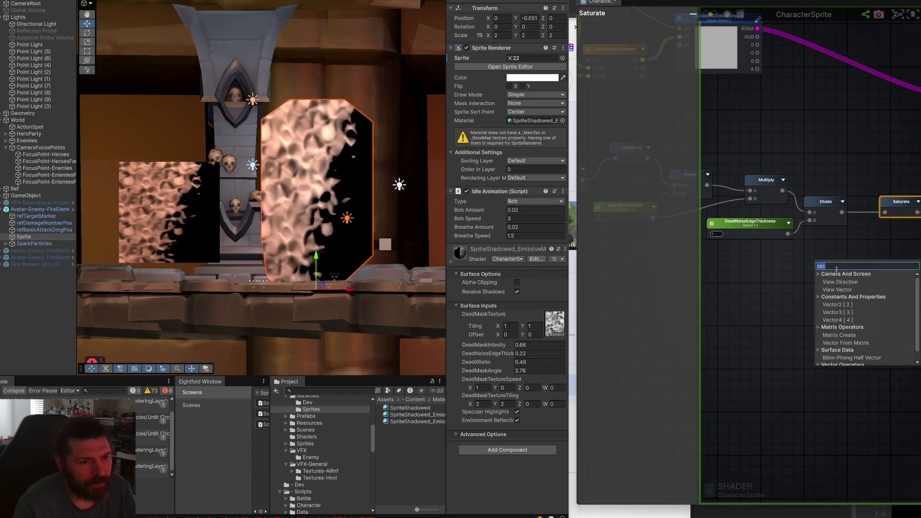
- Add a Float node and a Multiply fed by Divide, with the Float in input B
text(float)
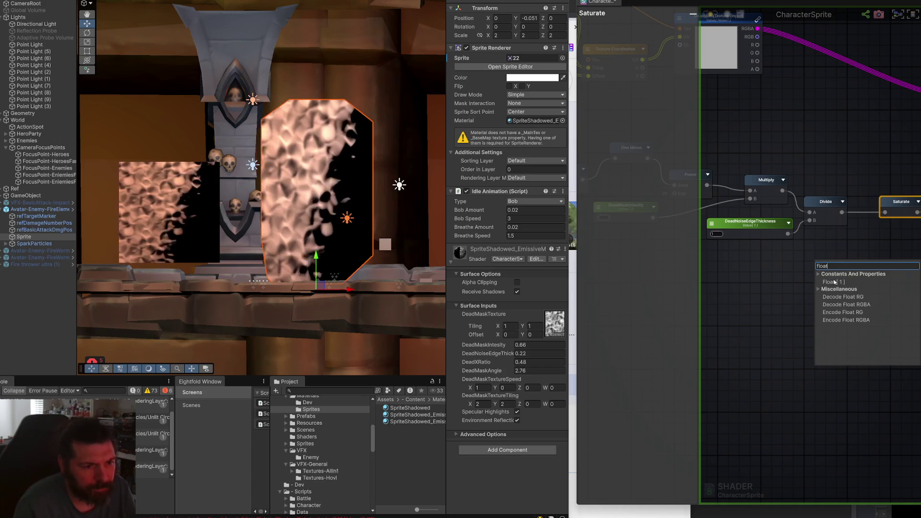
click(839, 282)
mouse_move(841, 212)
mouse_down()
mouse_move(845, 246)
mouse_move(813, 266)
mouse_up()
text(mul)
click(870, 280)
drag(870, 268, 814, 254)
- Rename the Float to DeadMaskIntensityEnd as a Property, wire Multiply into Saturate, and save
click(670, 42)
text(D)
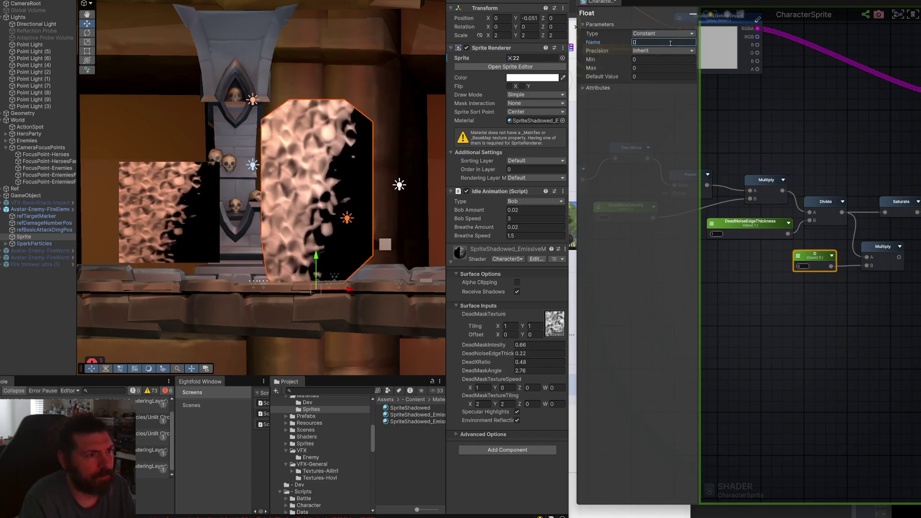
text(eadMaskIntensi)
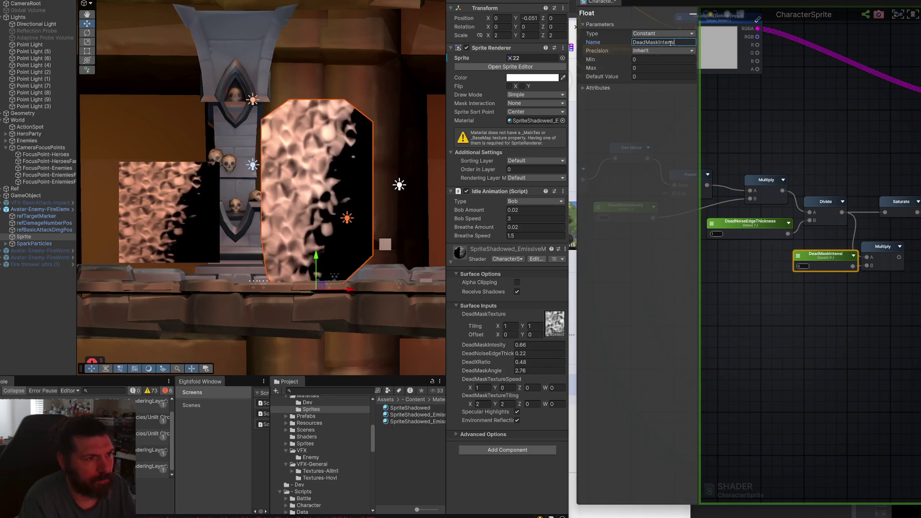
text(tyEnd)
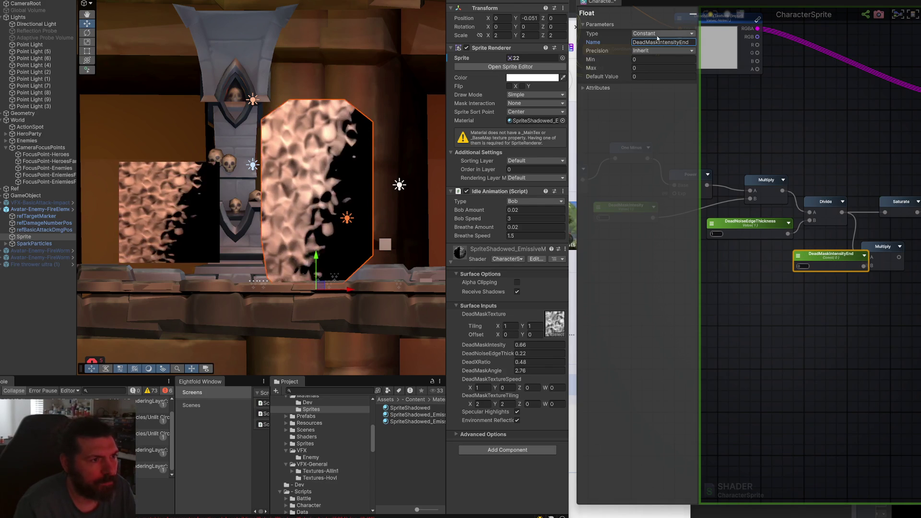
click(661, 35)
click(659, 48)
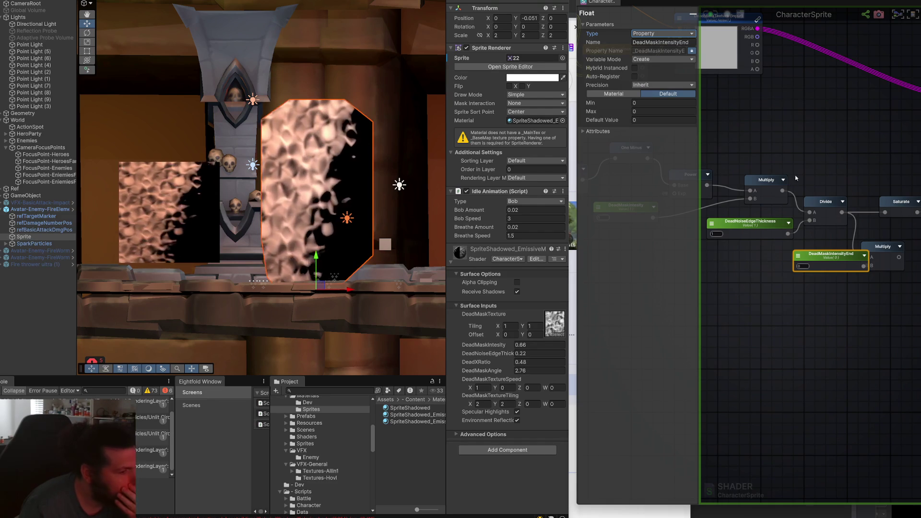
drag(899, 256, 885, 214)
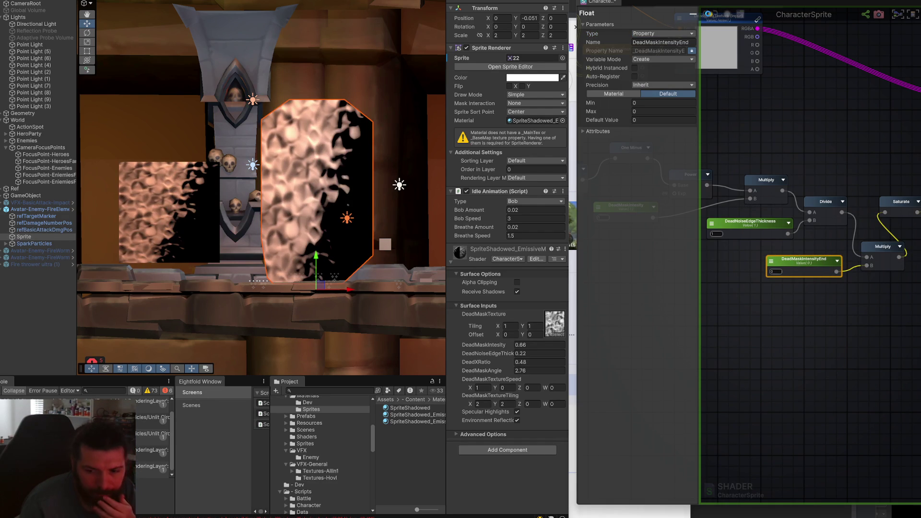
key(ctrl+s)
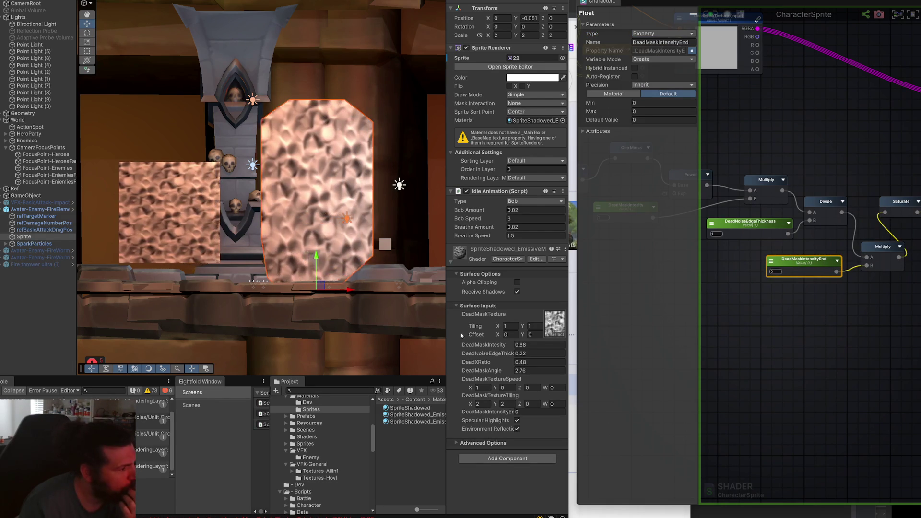
- Scrub the material's DeadMaskIntensityEnd up to 167.66 to test a hard-edged mask
drag(809, 263, 803, 258)
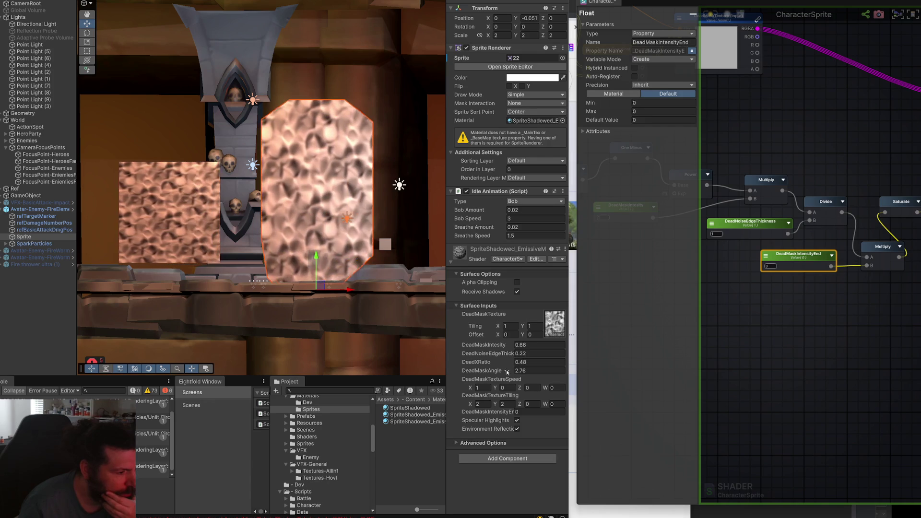
mouse_move(509, 412)
mouse_down()
mouse_move(526, 416)
mouse_move(478, 416)
mouse_up()
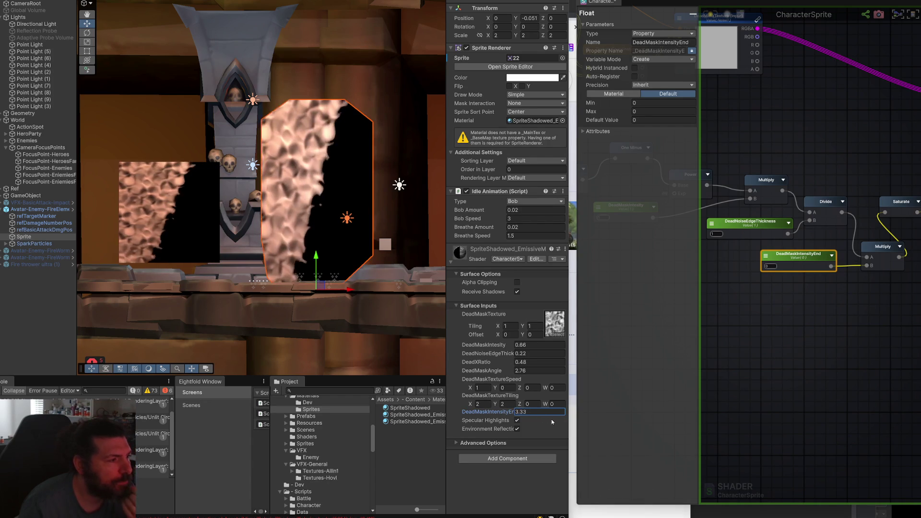
drag(543, 422, 582, 416)
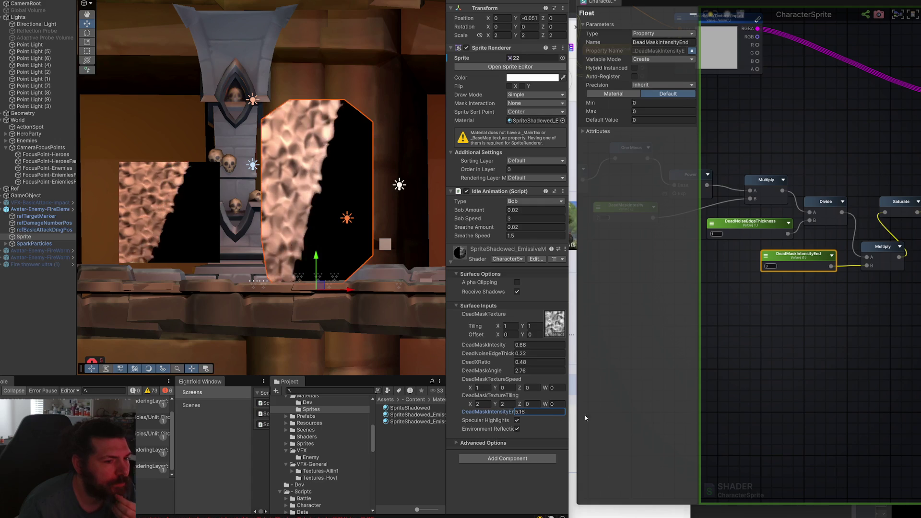
drag(815, 412, 920, 412)
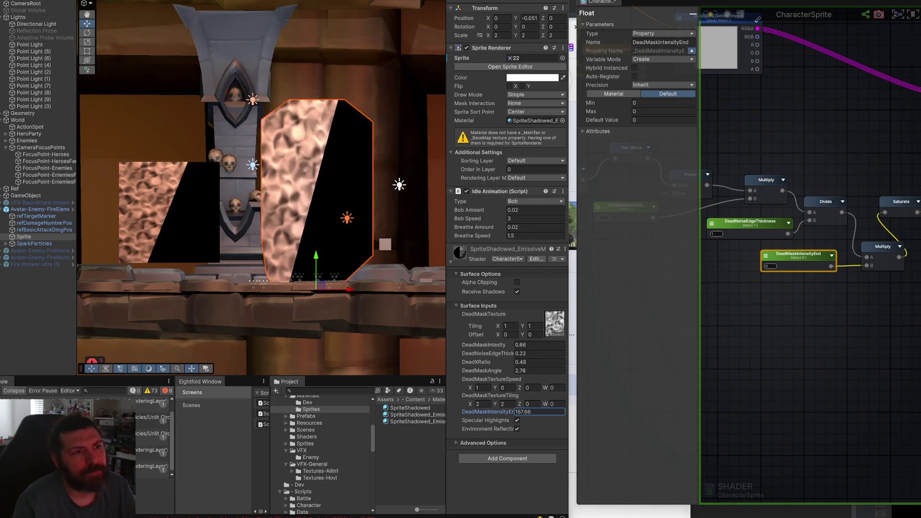
click(813, 193)
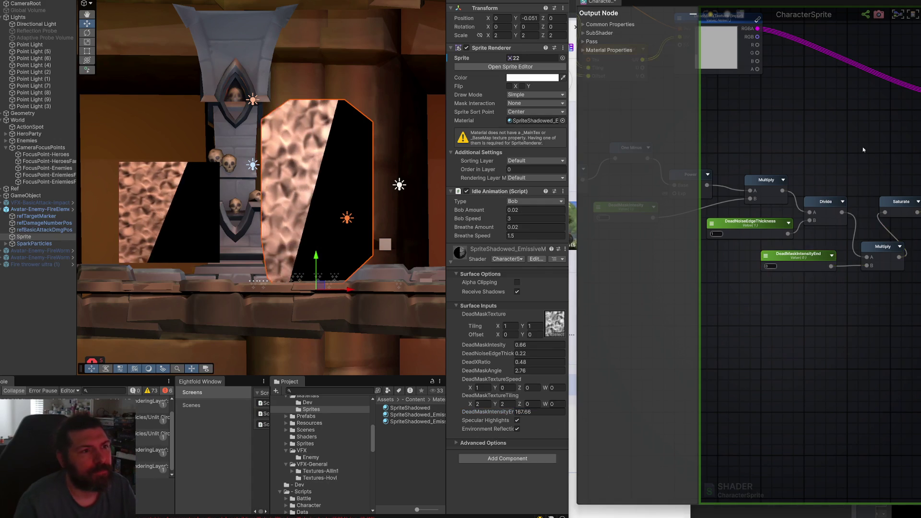
- Wire Divide straight into Saturate and feed Subtract's output into the Multiply node
scroll(813, 192, down, 5)
scroll(813, 193, up, 4)
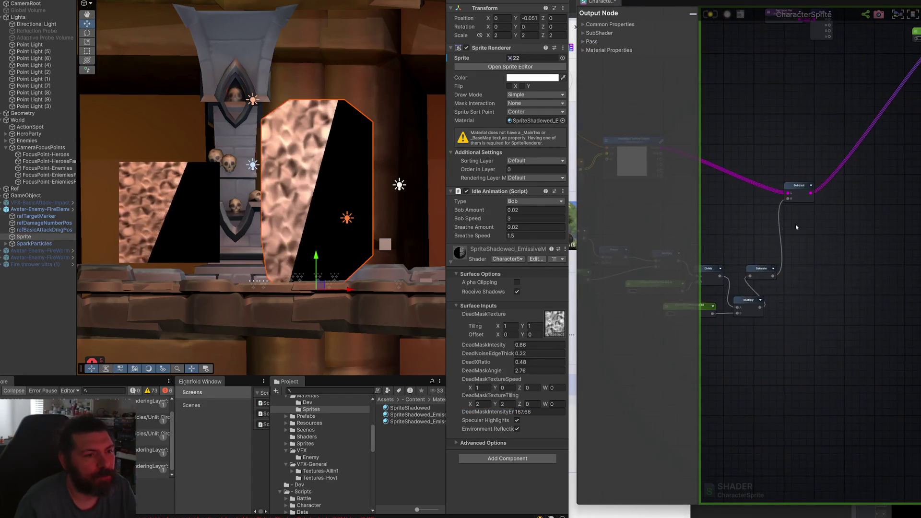
drag(810, 216, 845, 202)
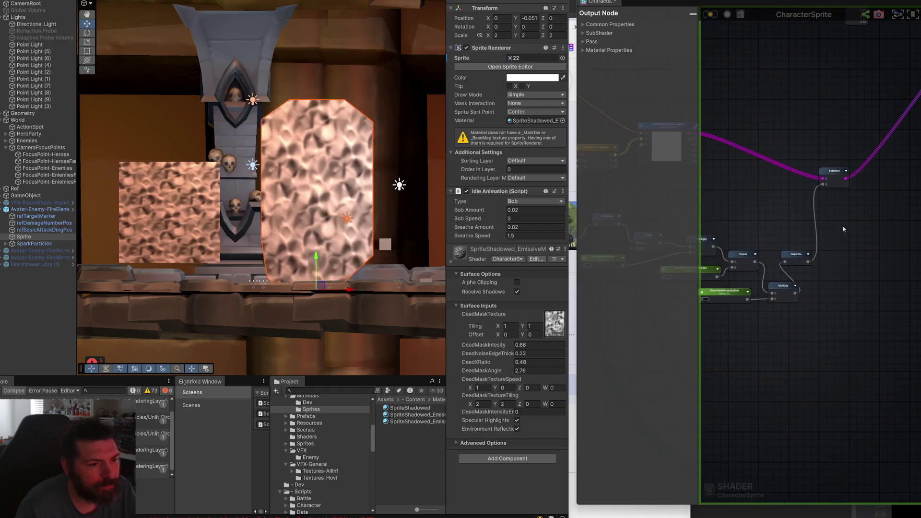
drag(754, 261, 772, 293)
mouse_move(803, 322)
mouse_down()
mouse_move(742, 294)
mouse_move(858, 245)
mouse_move(806, 115)
mouse_up()
mouse_move(810, 198)
mouse_down()
mouse_move(792, 159)
mouse_move(794, 133)
mouse_up()
- Set DeadMaskIntensityEnd on the material to about 21.9
mouse_move(851, 137)
mouse_down()
mouse_move(804, 177)
mouse_move(883, 86)
mouse_move(914, 67)
mouse_up()
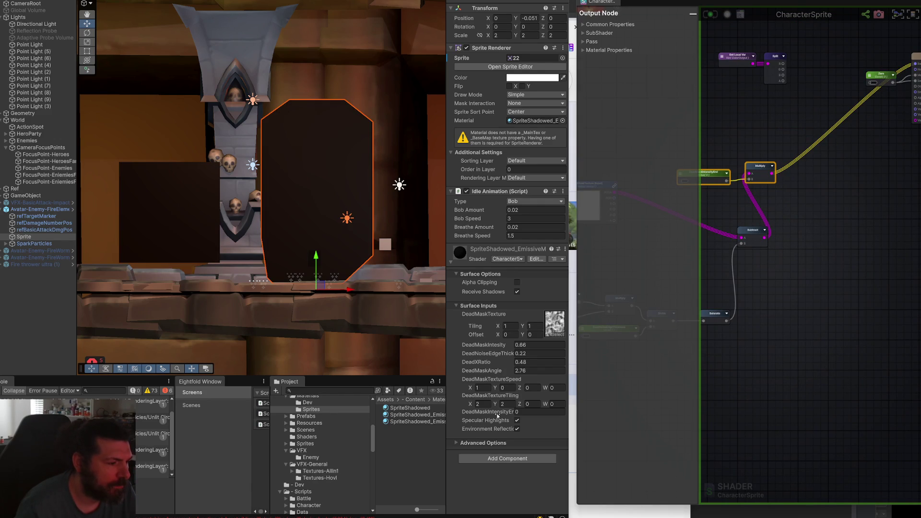
drag(497, 415, 502, 415)
mouse_move(828, 408)
mouse_down()
mouse_move(637, 415)
mouse_move(816, 415)
mouse_move(807, 419)
mouse_up()
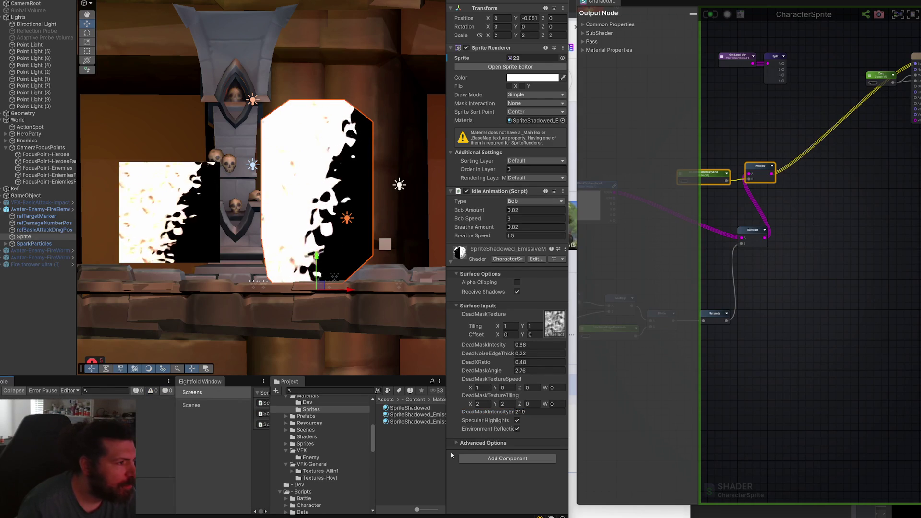
- Move DeadMaskIntensityEnd and Multiply down-right and bring the output node and Split into view
scroll(329, 259, up, 2)
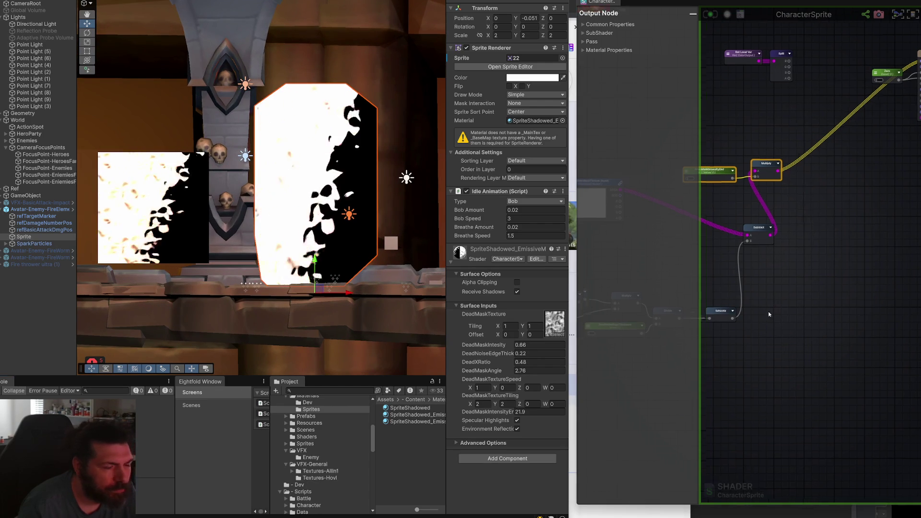
drag(761, 317, 842, 299)
mouse_move(801, 164)
mouse_down()
mouse_move(837, 188)
mouse_move(830, 193)
mouse_up()
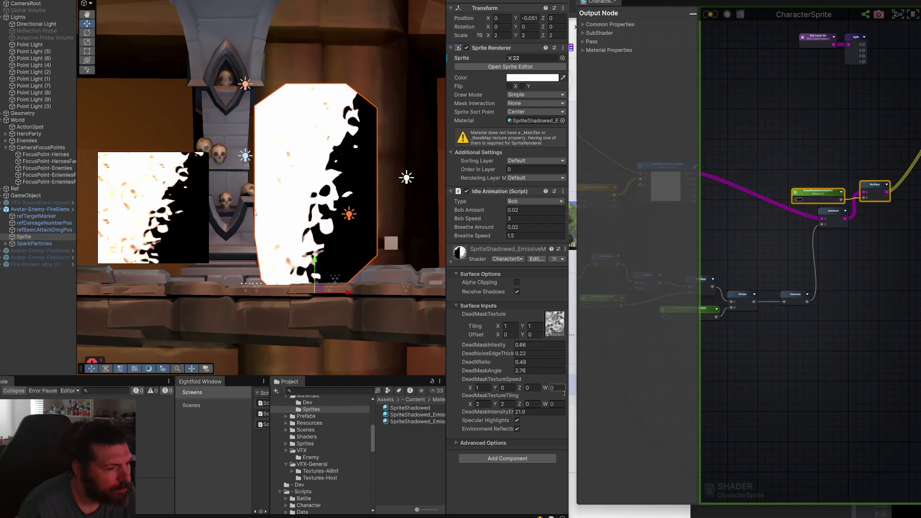
mouse_move(891, 222)
mouse_down()
mouse_move(726, 336)
mouse_move(736, 338)
mouse_move(858, 201)
mouse_move(775, 303)
mouse_move(866, 177)
mouse_up()
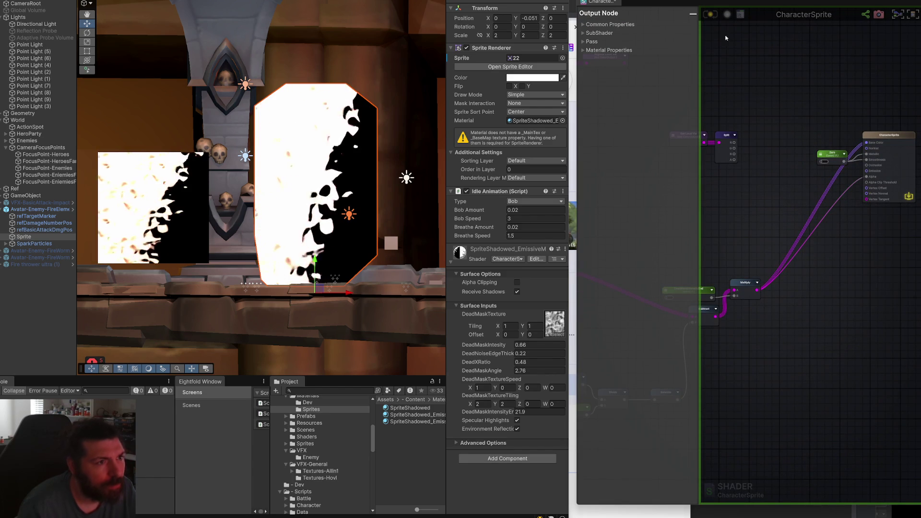
- Save, set DeadXRatio to 1.11, and wire the colour Get Local Var into Base Color
click(711, 18)
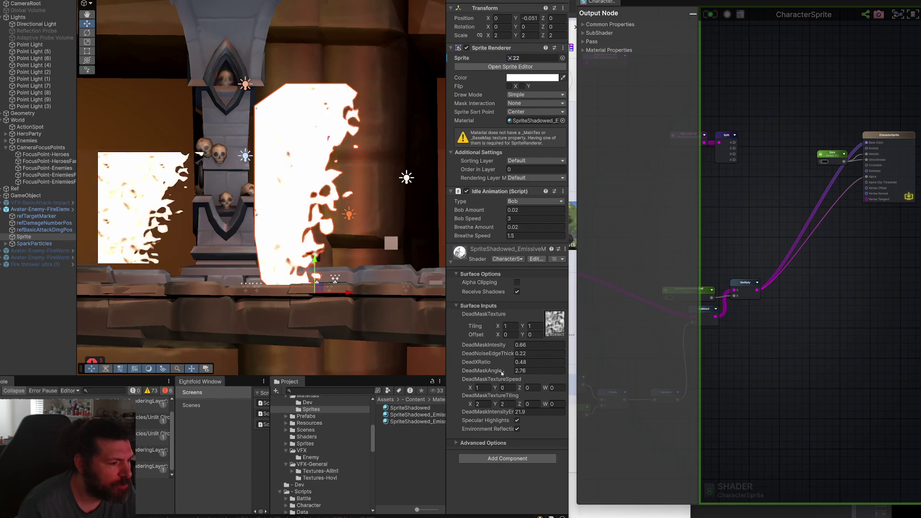
mouse_move(501, 362)
mouse_down()
mouse_move(489, 358)
mouse_move(511, 360)
mouse_up()
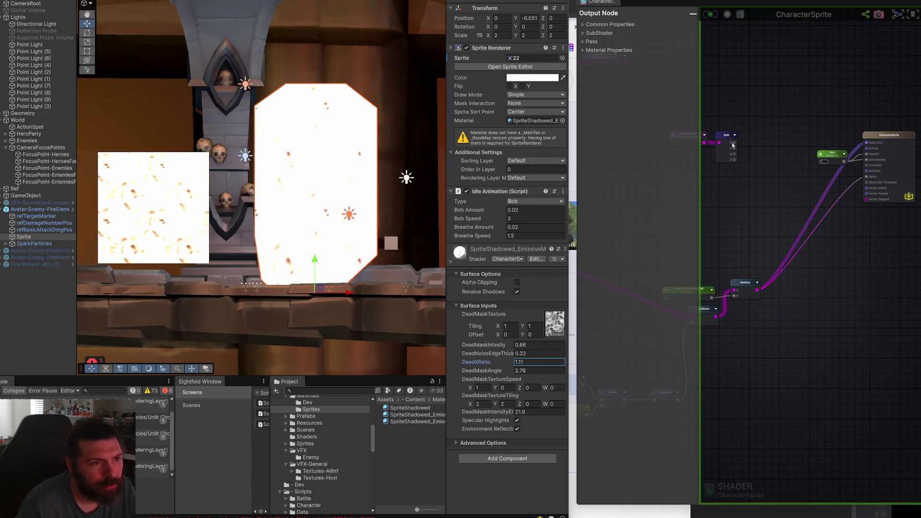
mouse_move(708, 142)
mouse_down()
mouse_move(866, 142)
mouse_move(731, 103)
mouse_up()
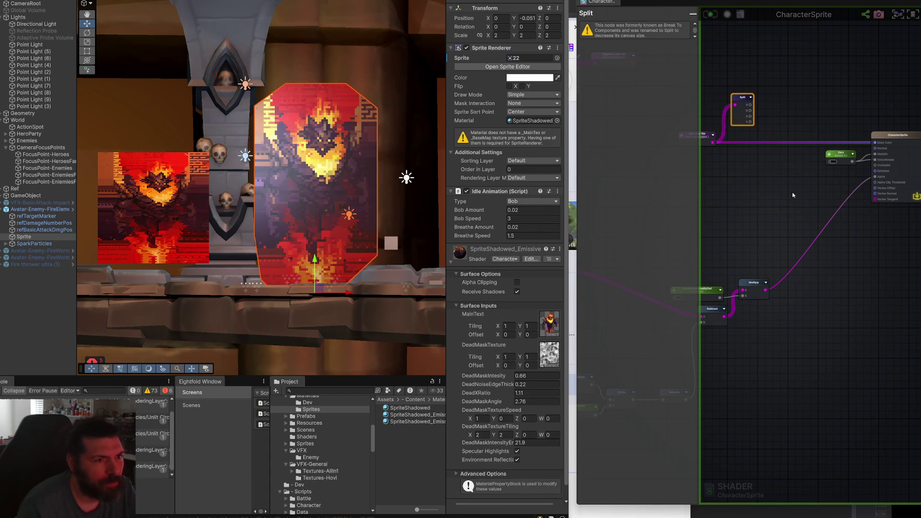
- Add a Multiply node on Split's A output
drag(750, 124, 808, 170)
text(mul)
key(BackSpace)
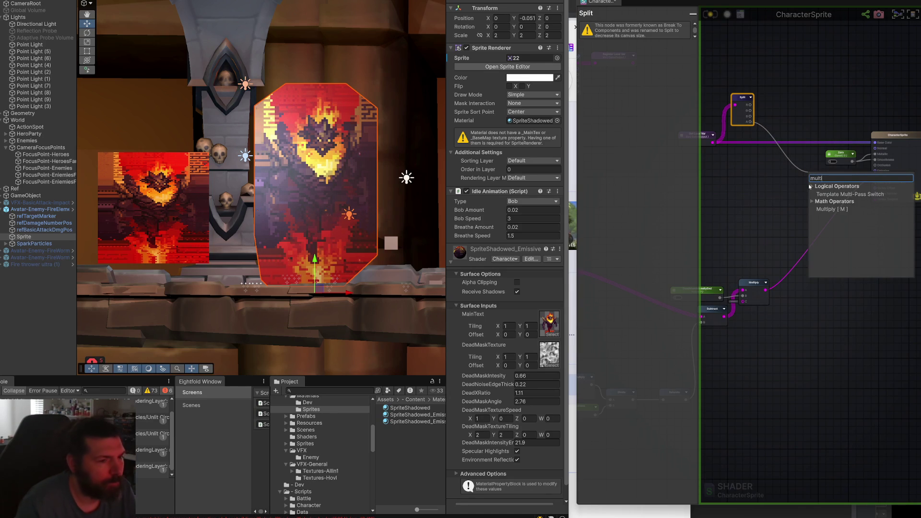
click(837, 209)
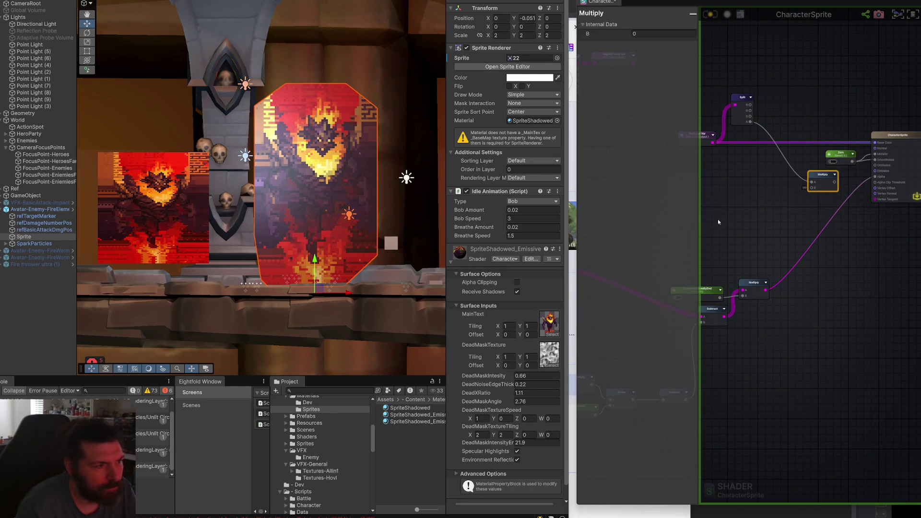
- Feed the dead-mask Multiply into the upper Multiply's B input while previewing DeadXRatio
click(503, 395)
drag(503, 395, 494, 397)
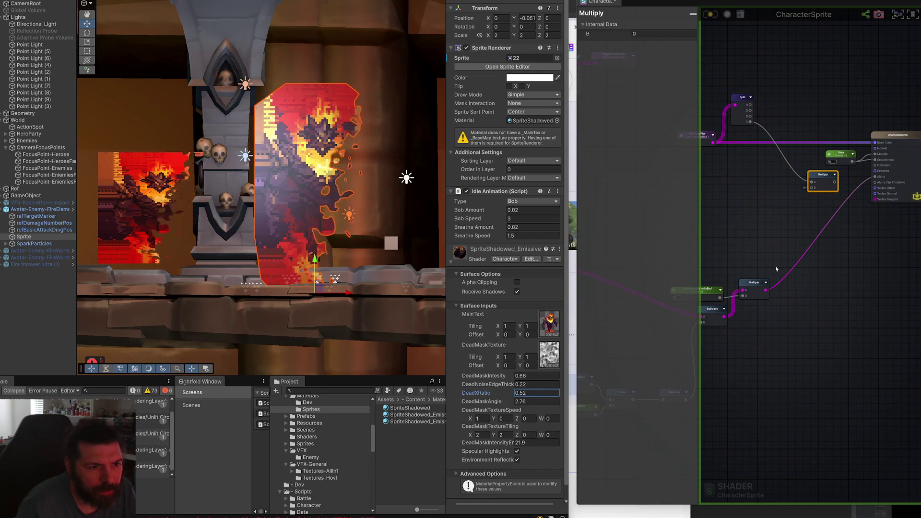
mouse_move(764, 291)
mouse_down()
mouse_move(811, 188)
mouse_move(873, 176)
mouse_move(835, 173)
mouse_up()
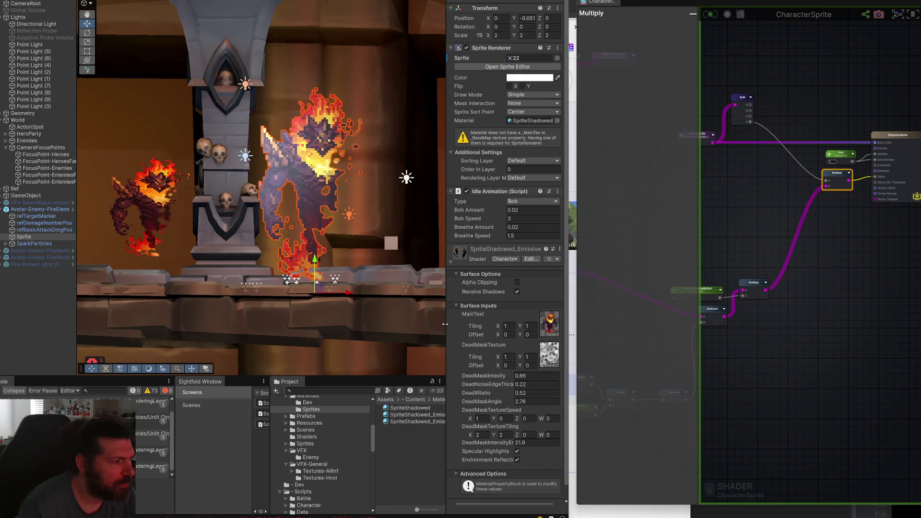
click(501, 419)
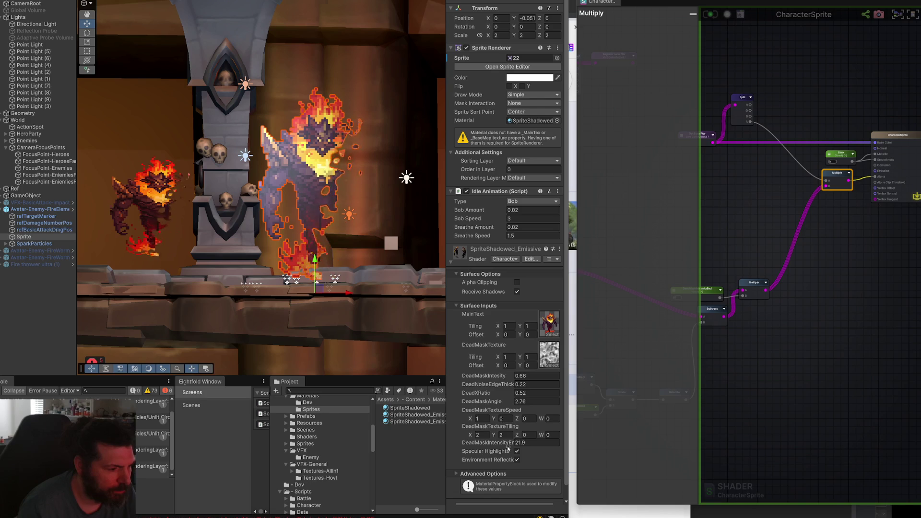
click(511, 394)
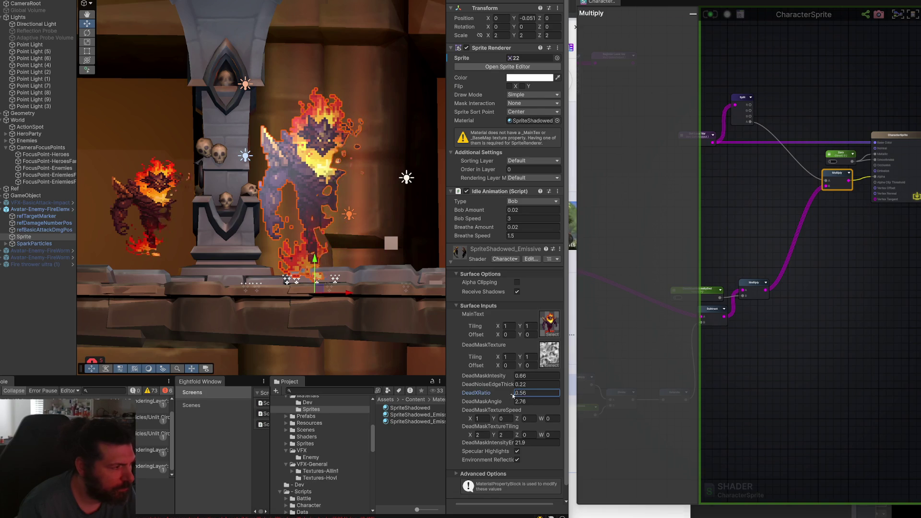
- Settle DeadXRatio at 1.07 and widen the Inspector for the material properties
mouse_move(511, 394)
mouse_down()
mouse_move(502, 394)
mouse_move(521, 395)
mouse_move(499, 387)
mouse_move(519, 392)
mouse_move(501, 389)
mouse_move(511, 392)
mouse_up()
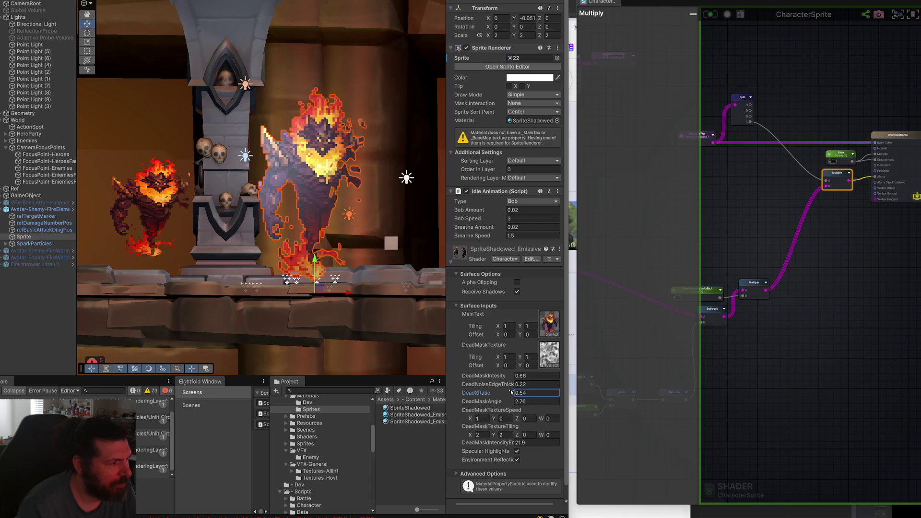
text(0.8)
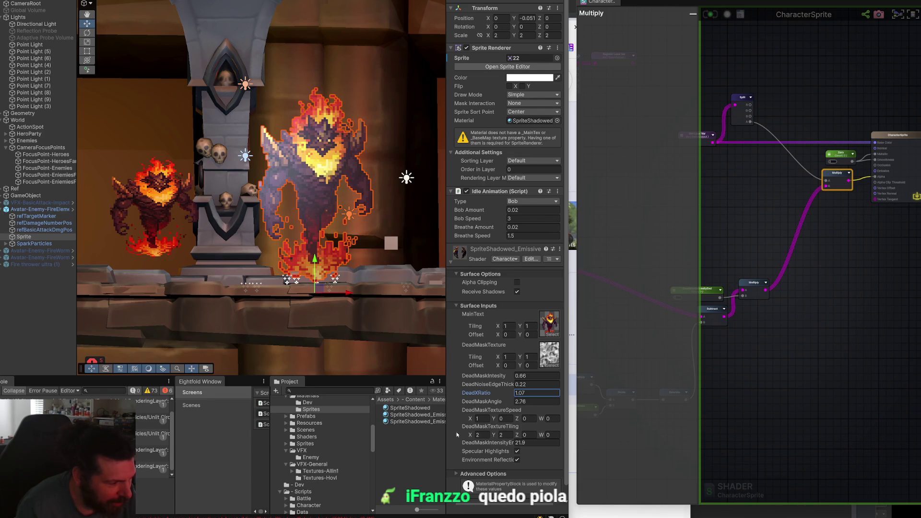
drag(445, 434, 394, 434)
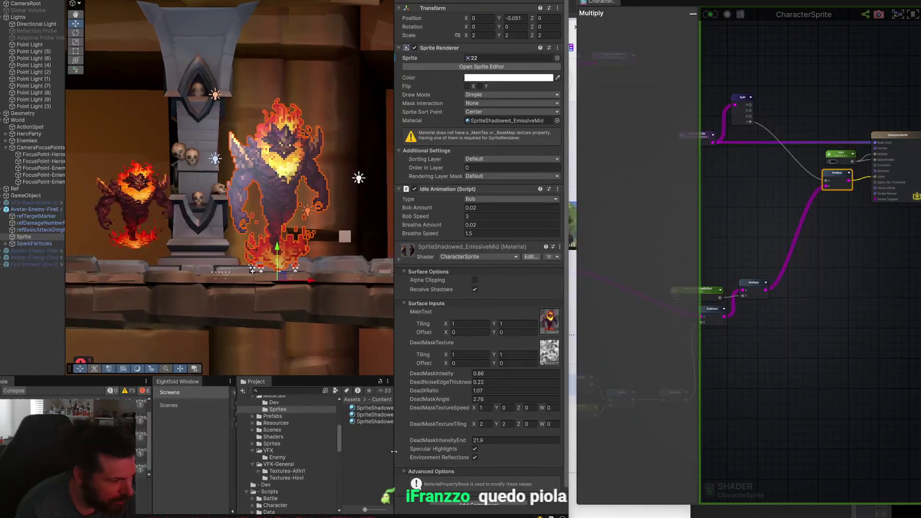
- Set DeadMaskTextureSpeed X to -1 and preview the reversed dissolve with DeadXRatio
click(484, 408)
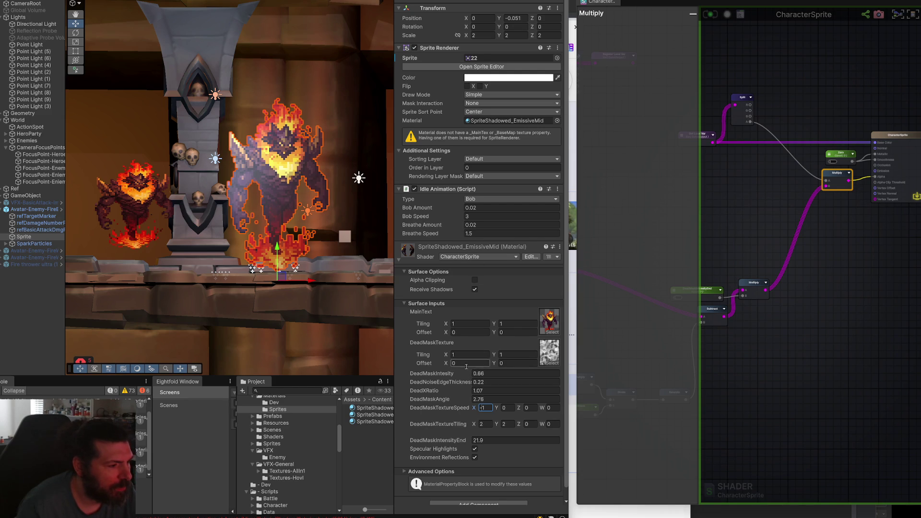
drag(455, 392, 438, 391)
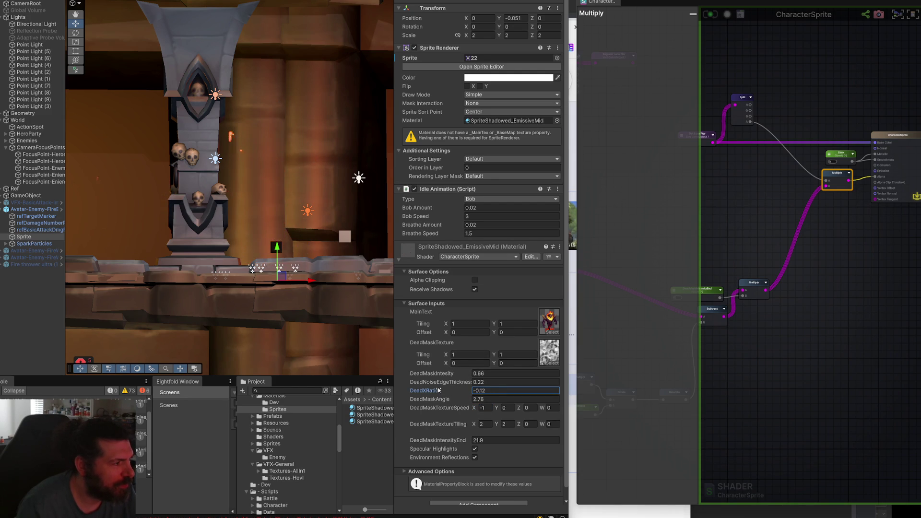
mouse_move(438, 390)
mouse_down()
mouse_move(456, 384)
mouse_move(436, 382)
mouse_move(457, 385)
mouse_up()
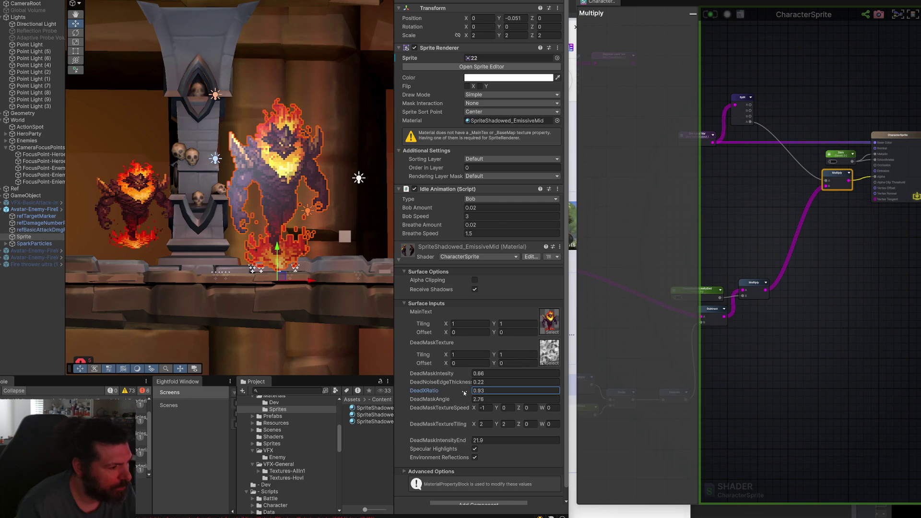
- Keep DeadMaskIntesity at 0.66, set DeadXRatio to 0.48, and thin the dissolve edge to 0.22
click(486, 374)
text(0)
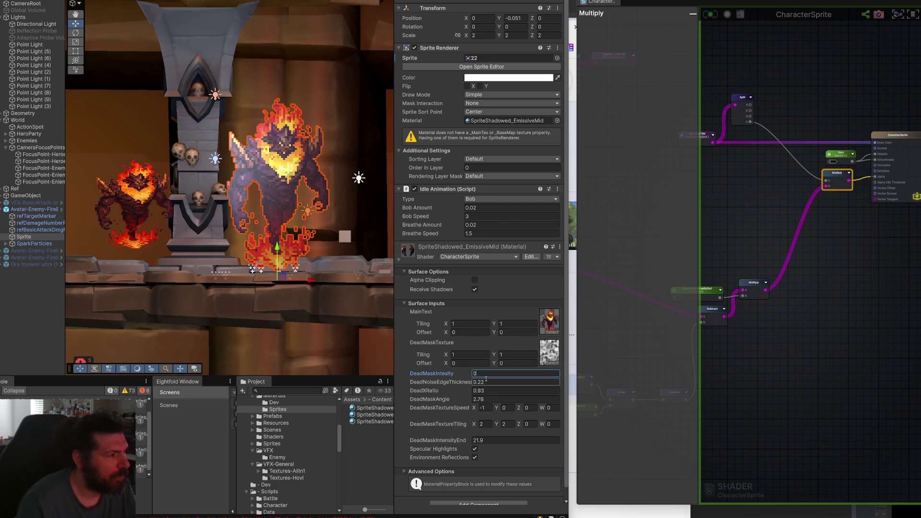
text(.66)
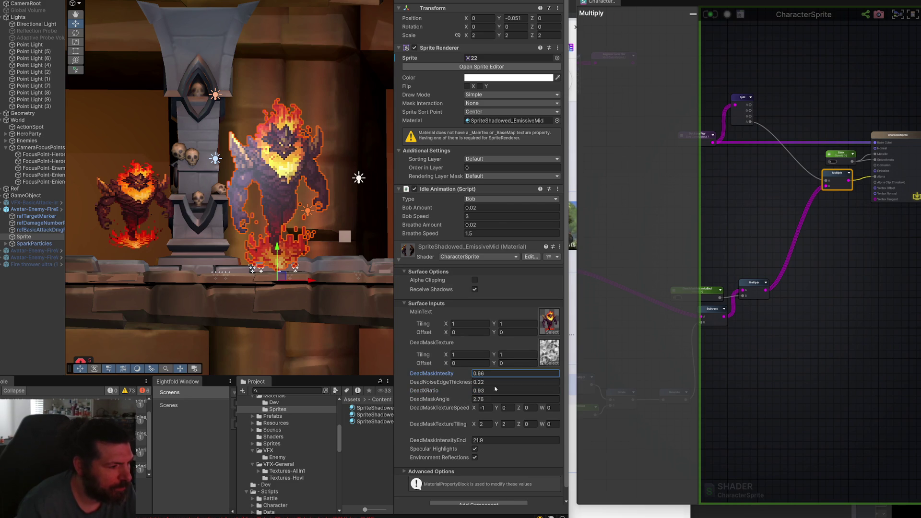
drag(464, 395, 458, 397)
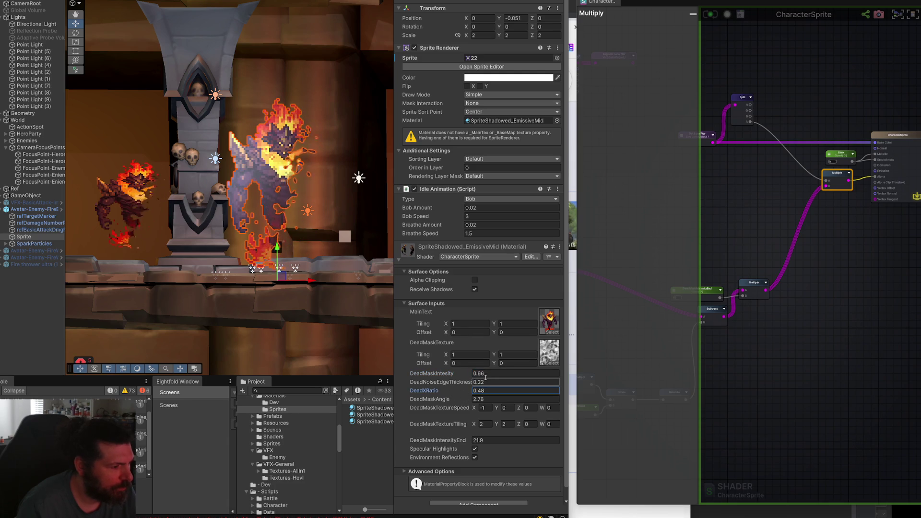
click(485, 374)
text(1)
key(Escape)
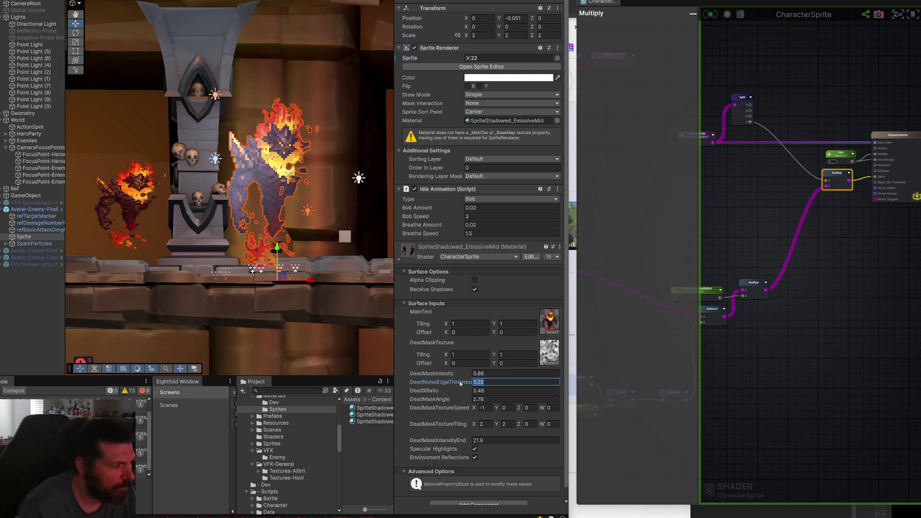
drag(470, 380, 458, 381)
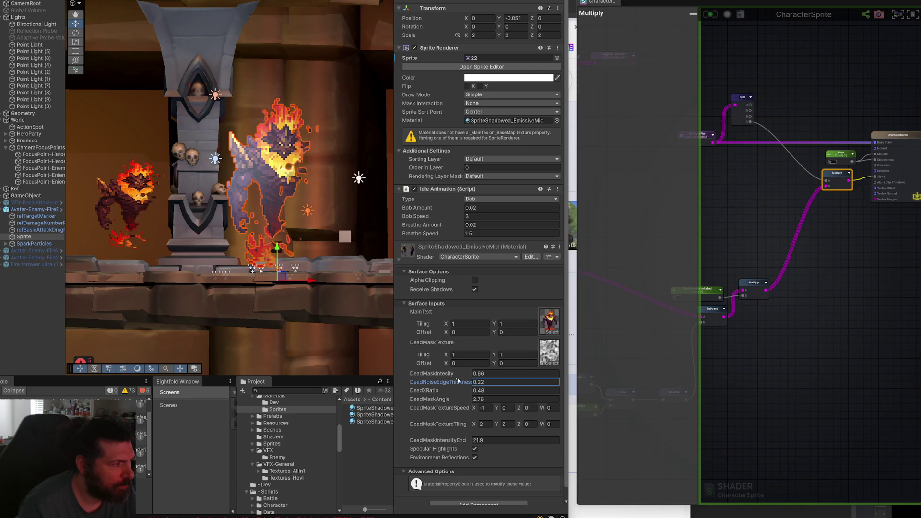
click(734, 341)
scroll(862, 272, down, 5)
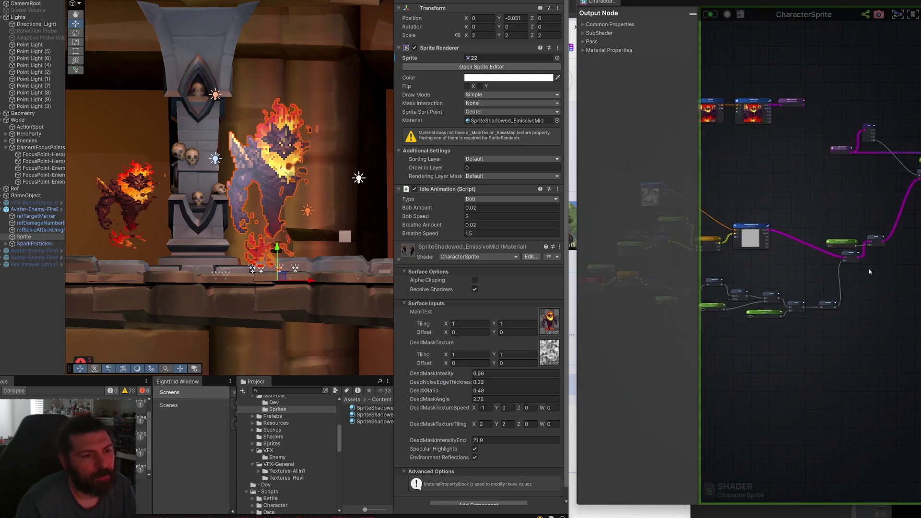
- Add a Switch keyword node and place it near the output node
scroll(862, 272, up, 5)
key(space)
text(S)
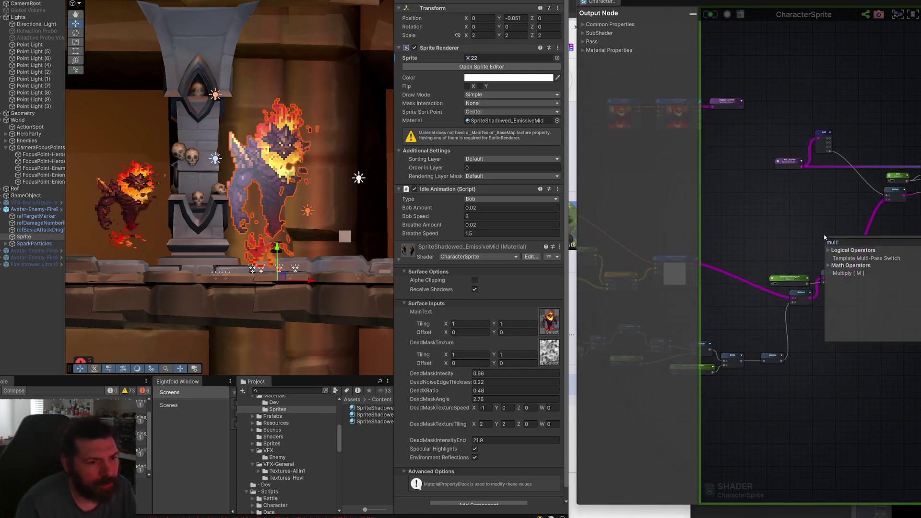
text(witch)
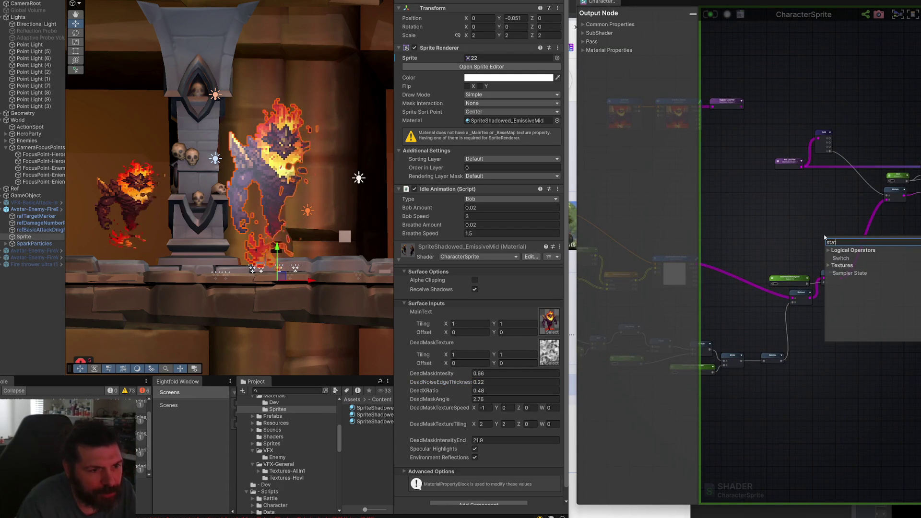
key(Return)
scroll(825, 237, up, 2)
click(815, 220)
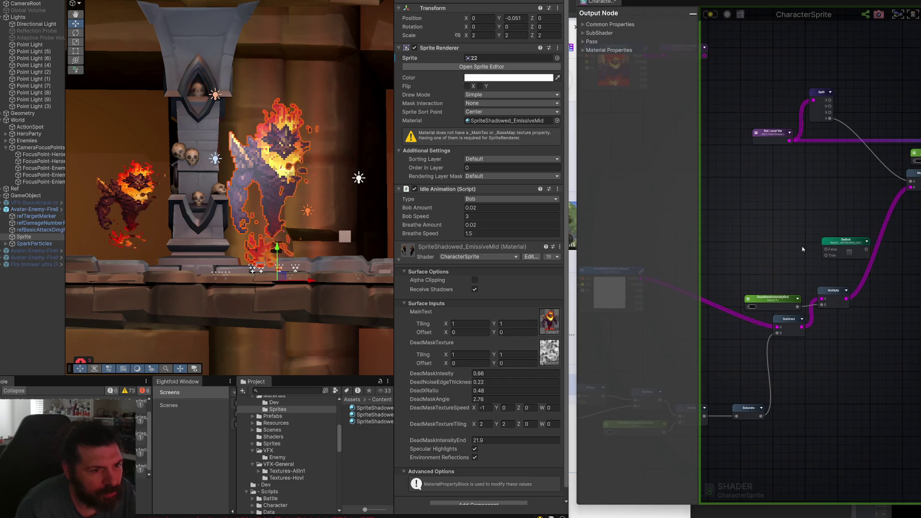
mouse_move(783, 246)
mouse_down()
mouse_move(794, 248)
mouse_move(763, 244)
mouse_up()
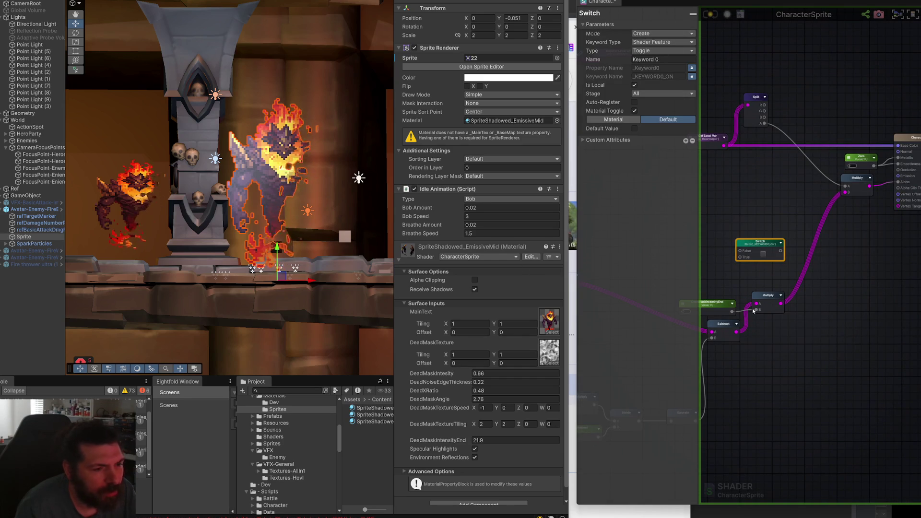
mouse_move(767, 240)
mouse_down()
mouse_move(784, 223)
mouse_move(786, 194)
mouse_up()
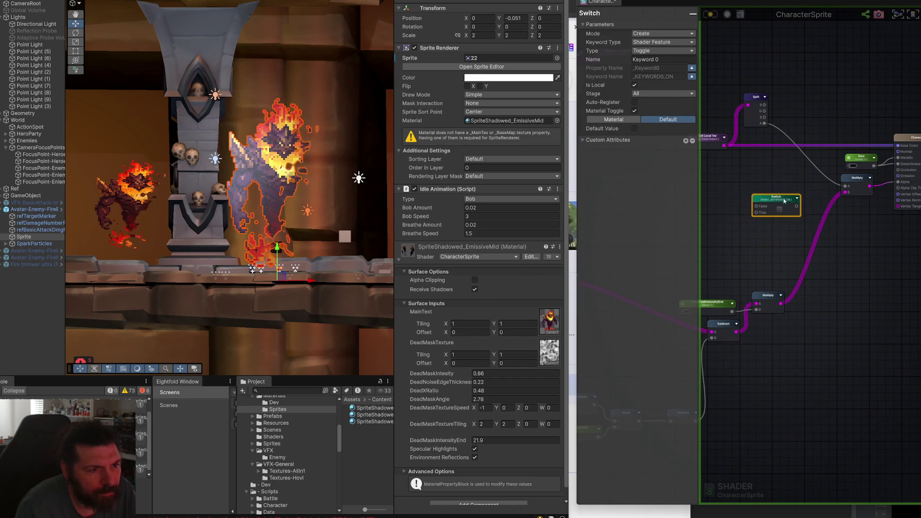
- Route the Local Var colour through the Switch into Base Color
mouse_move(725, 146)
mouse_down()
mouse_move(731, 176)
mouse_move(760, 202)
mouse_move(832, 184)
mouse_move(897, 145)
mouse_up()
mouse_move(791, 195)
mouse_down()
mouse_move(800, 142)
mouse_move(790, 182)
mouse_move(873, 211)
mouse_move(775, 154)
mouse_move(790, 160)
mouse_move(815, 322)
mouse_up()
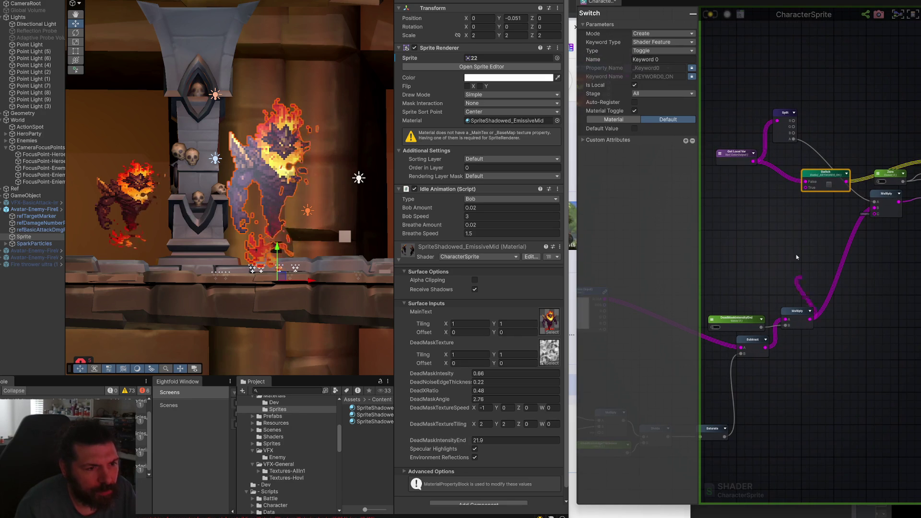
drag(832, 173, 803, 193)
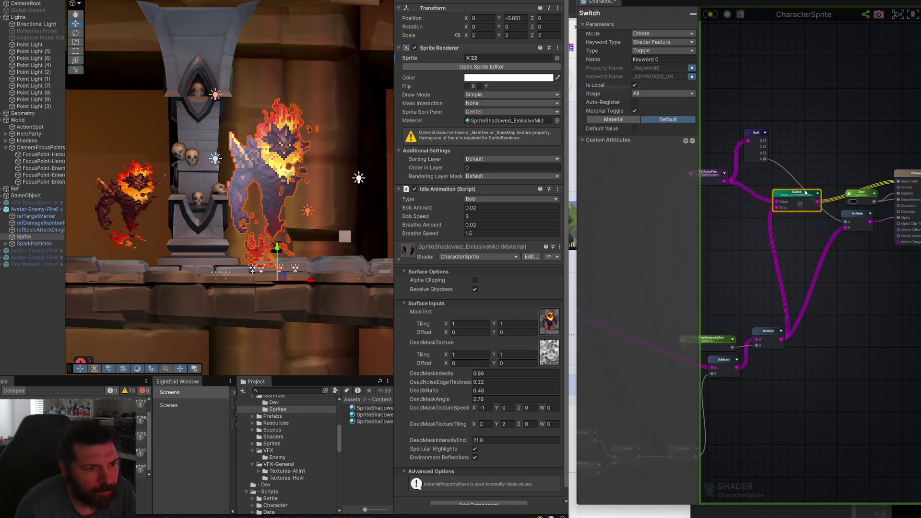
scroll(804, 192, up, 2)
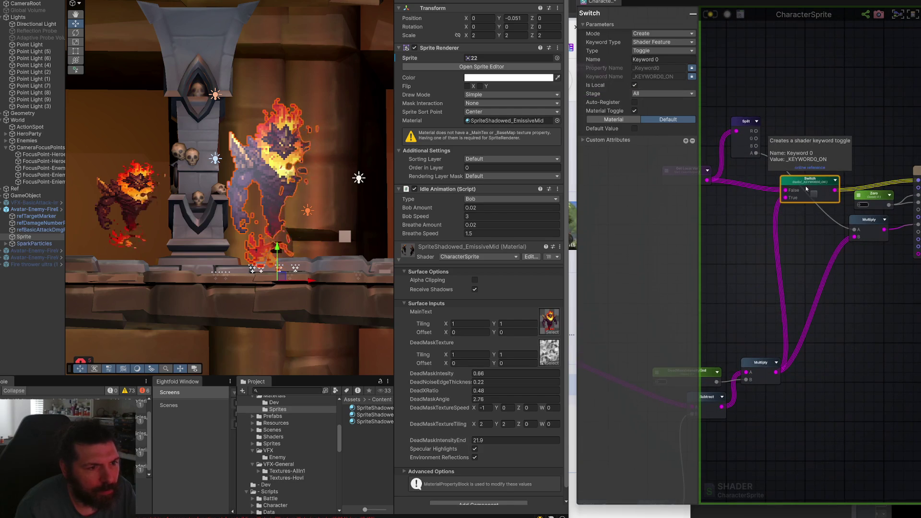
- Name the Switch keyword ShowDebug_DeadMaks, save, and enable it on the material
click(669, 60)
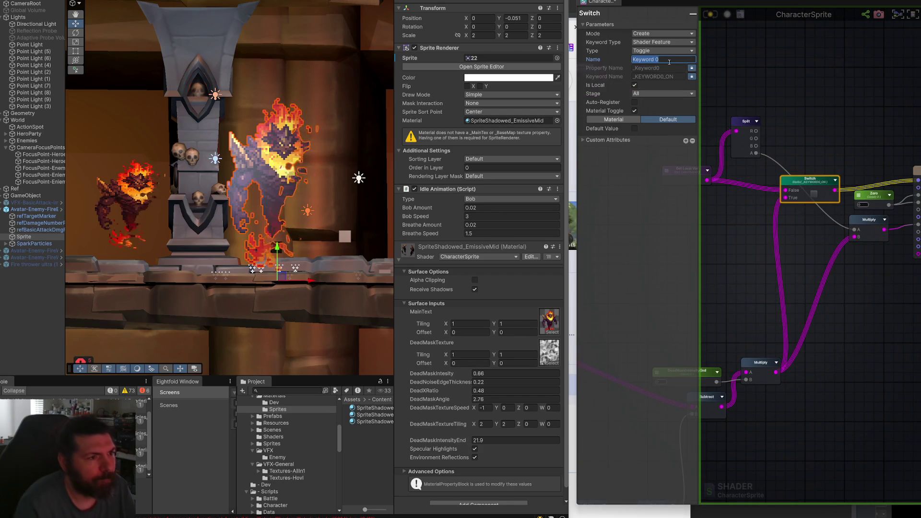
text(ShowDebug_De)
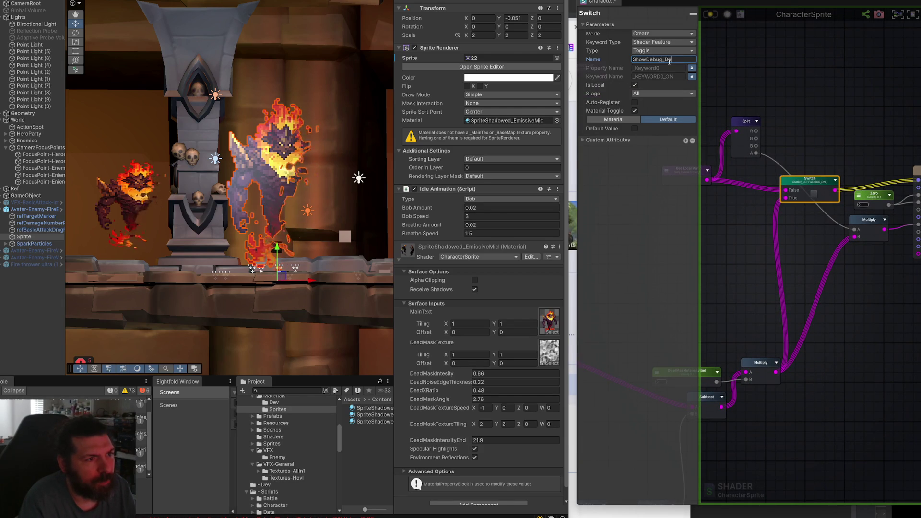
text(adMaks)
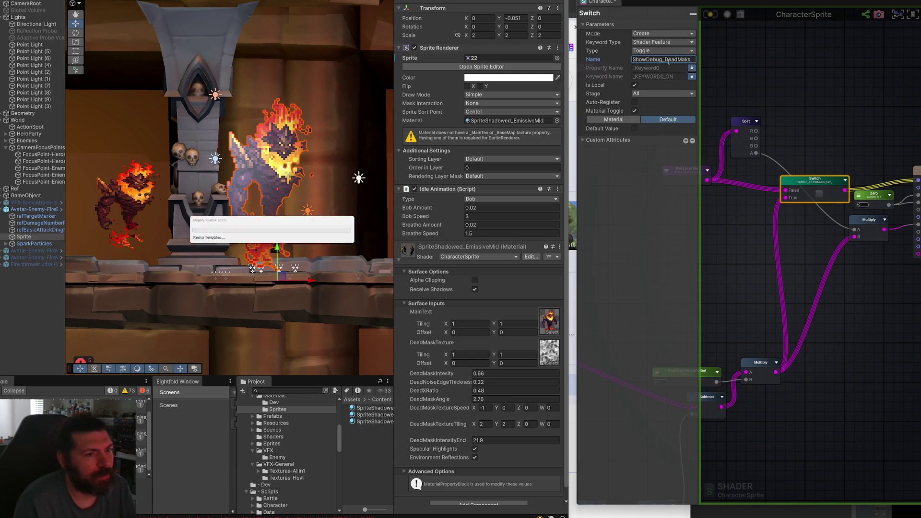
click(710, 15)
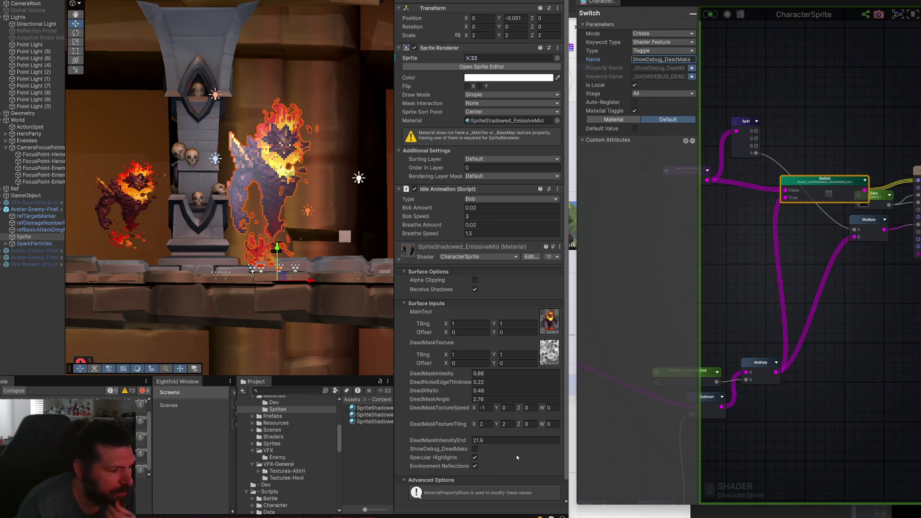
click(475, 449)
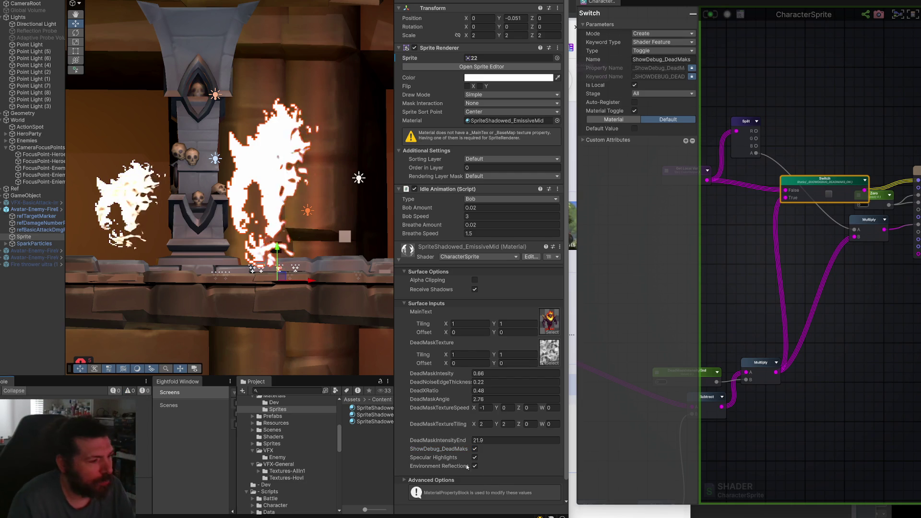
- Disable ShowDebug_DeadMaks, specular highlights and reflections, and raise DeadMaskIntensityEnd to 22.18
click(475, 449)
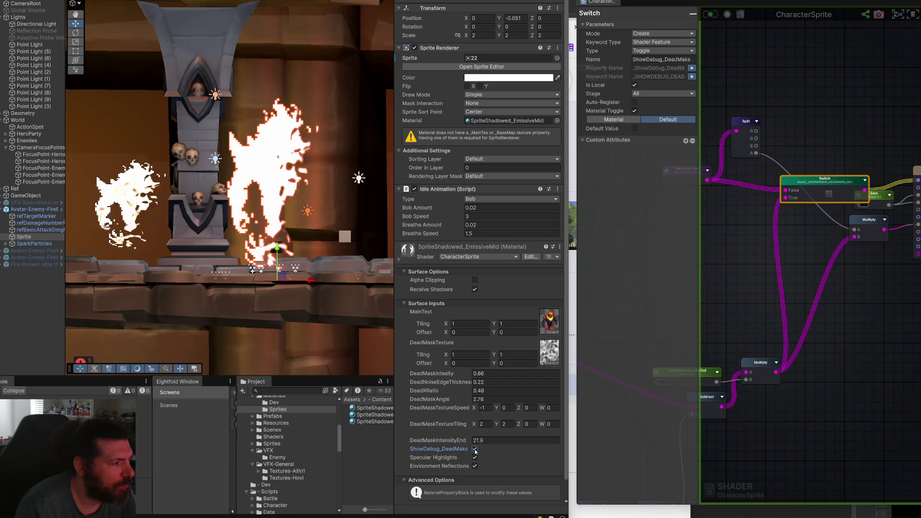
click(475, 458)
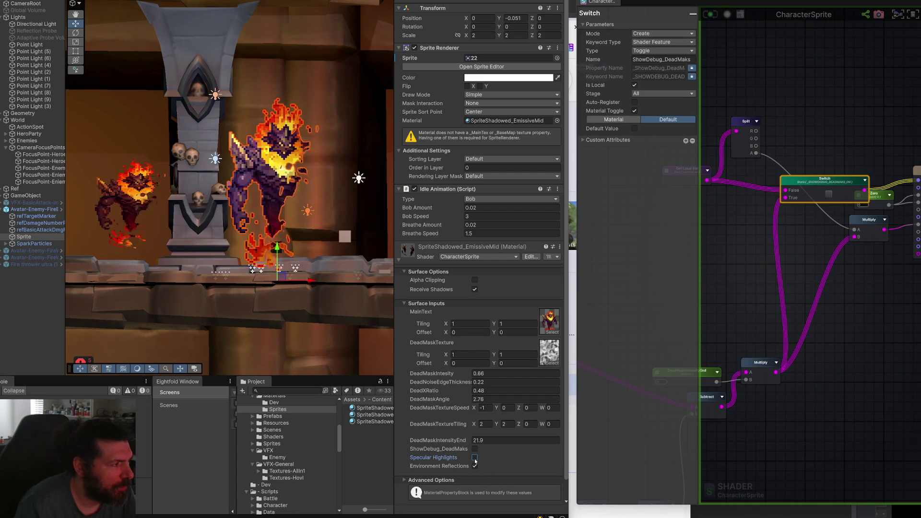
click(475, 466)
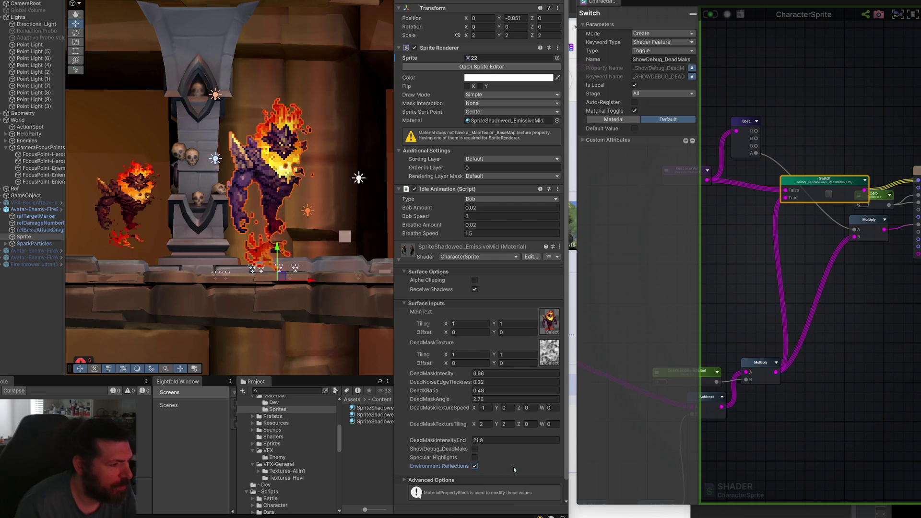
click(474, 449)
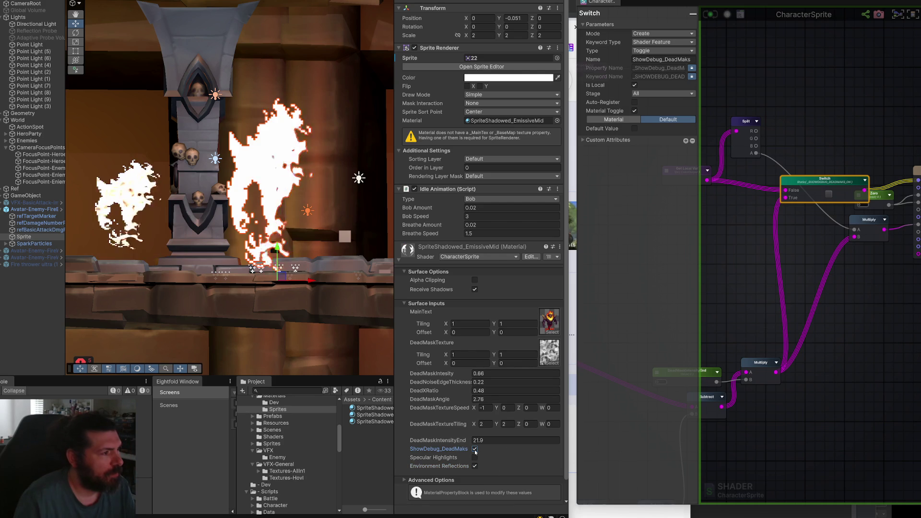
click(475, 450)
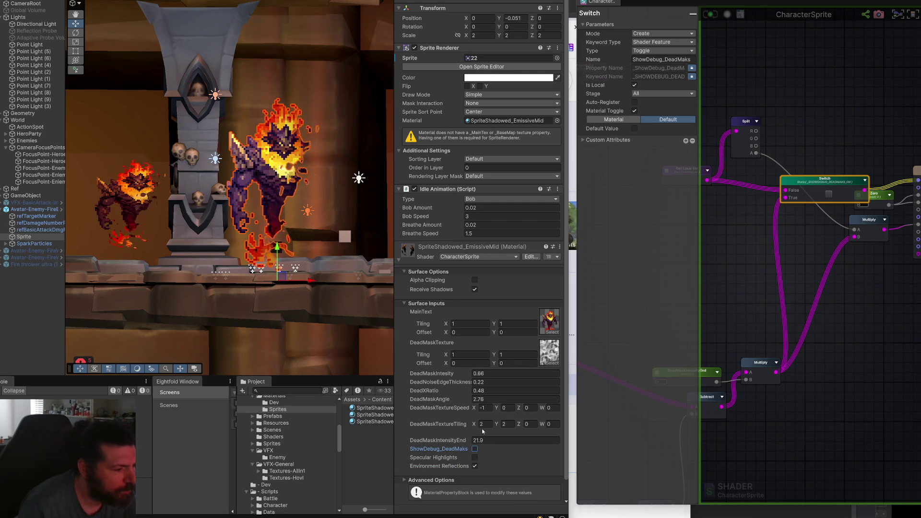
drag(463, 440, 475, 443)
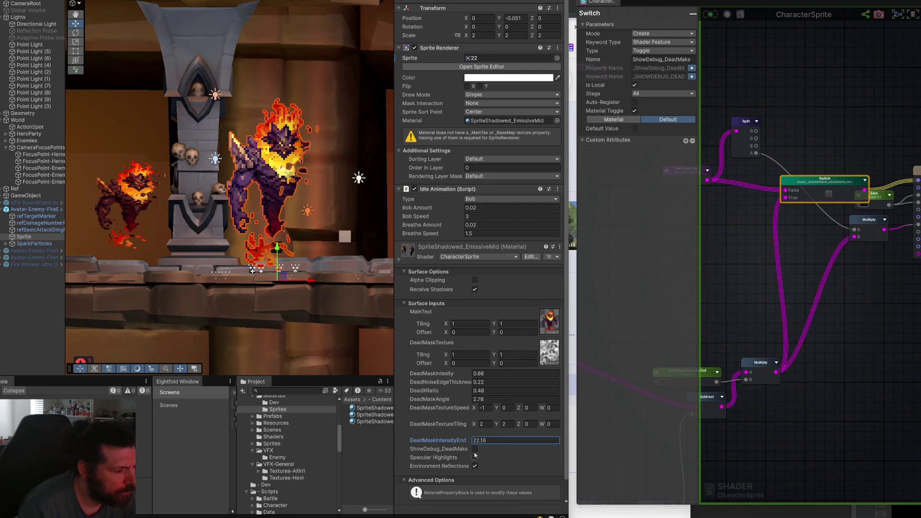
- Turn on ShowDebug_DeadMaks and set the DeadMaskTexture tiling to 0.5
click(474, 450)
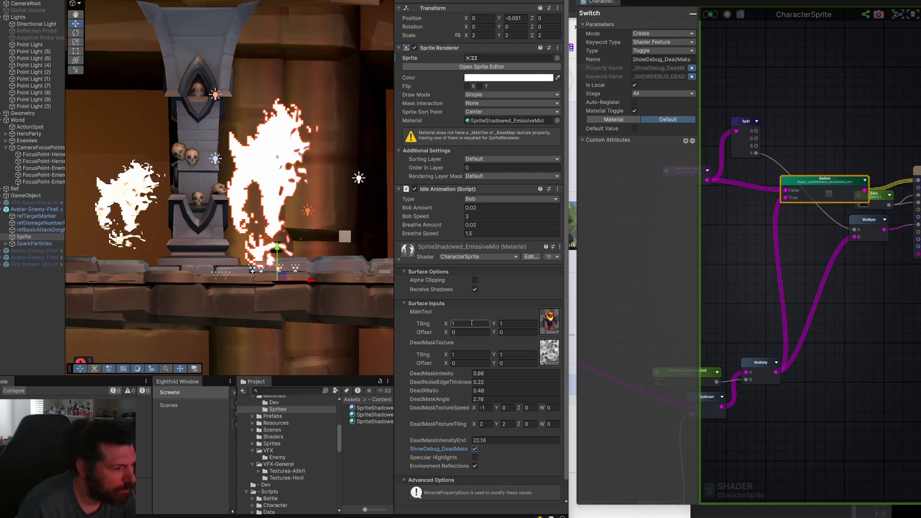
text(2)
key(Tab)
text(2)
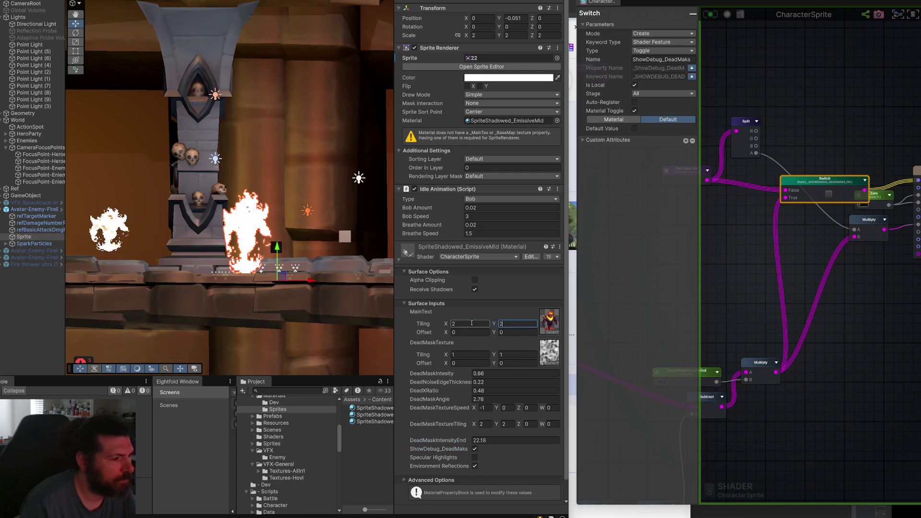
key(ctrl+z)
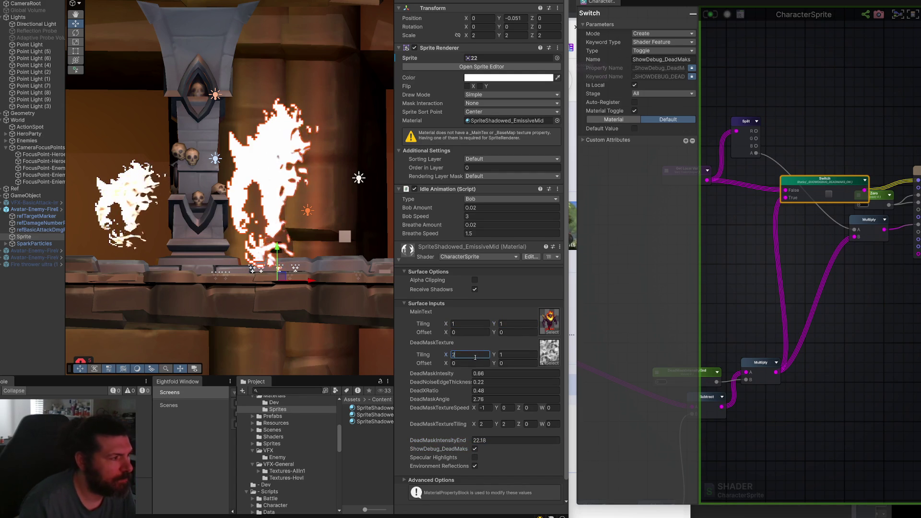
click(475, 357)
text(0.5)
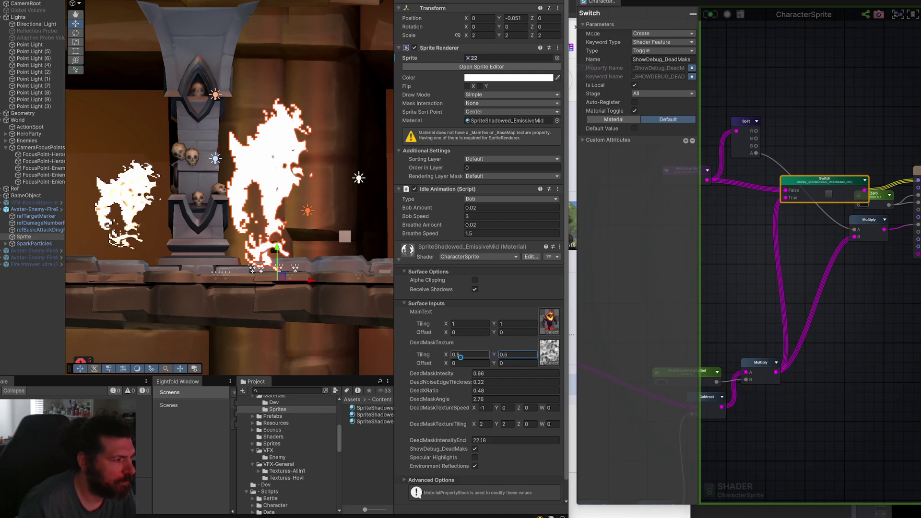
click(462, 364)
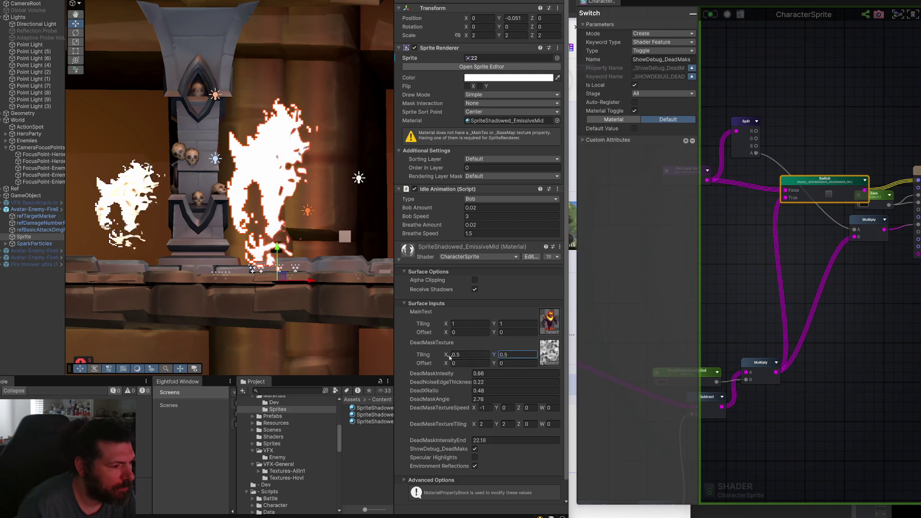
- Set DeadMaskTextureTiling to 5 on both axes
click(484, 423)
text(1)
key(Tab)
text(1)
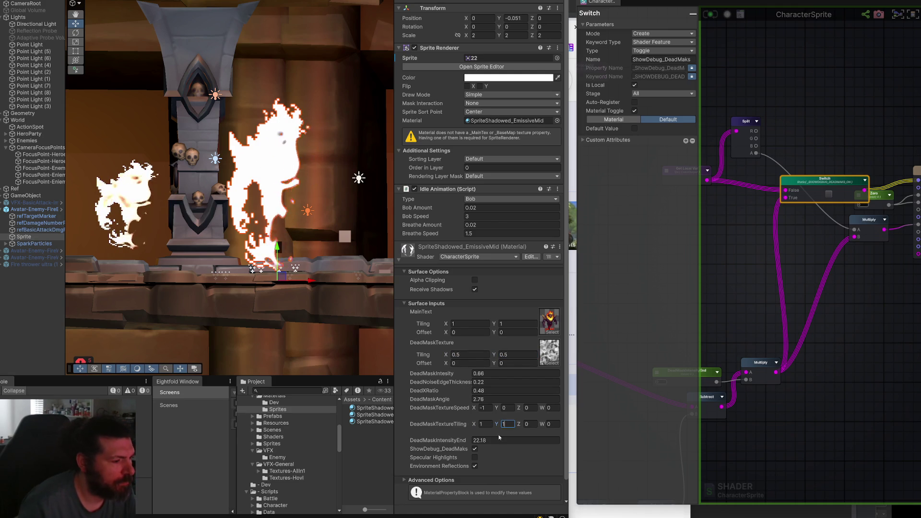
text(.5)
key(Tab)
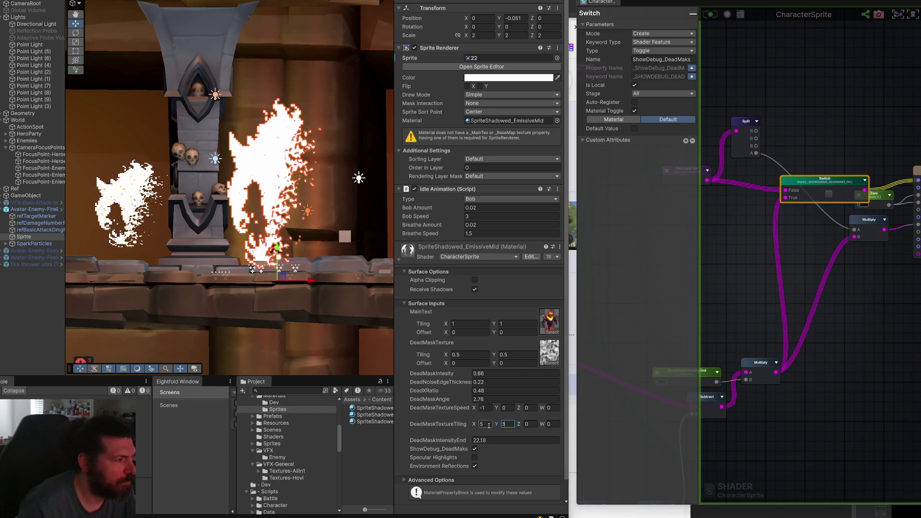
text(5)
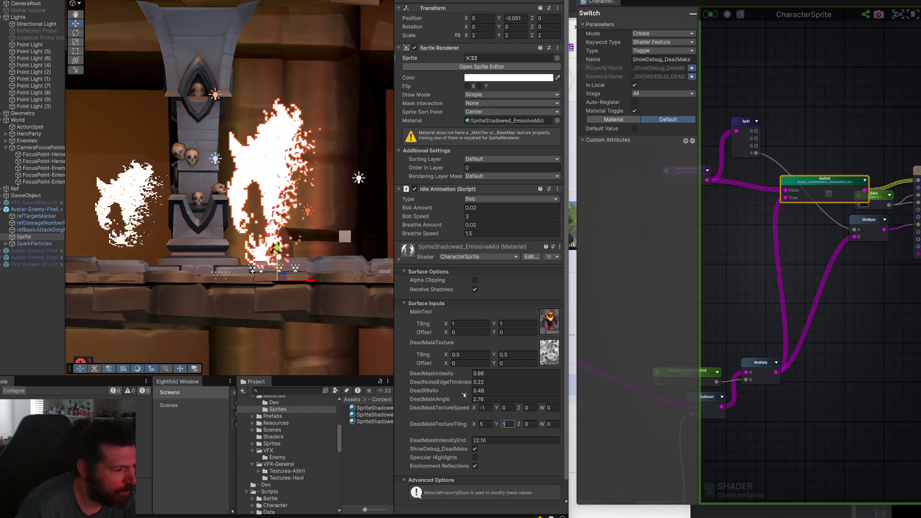
- Set DeadMaskAngle 1.89, DeadXRatio 0.79 and speed -0.3/0.3, then disable ShowDebug_DeadMaks
drag(469, 397, 464, 399)
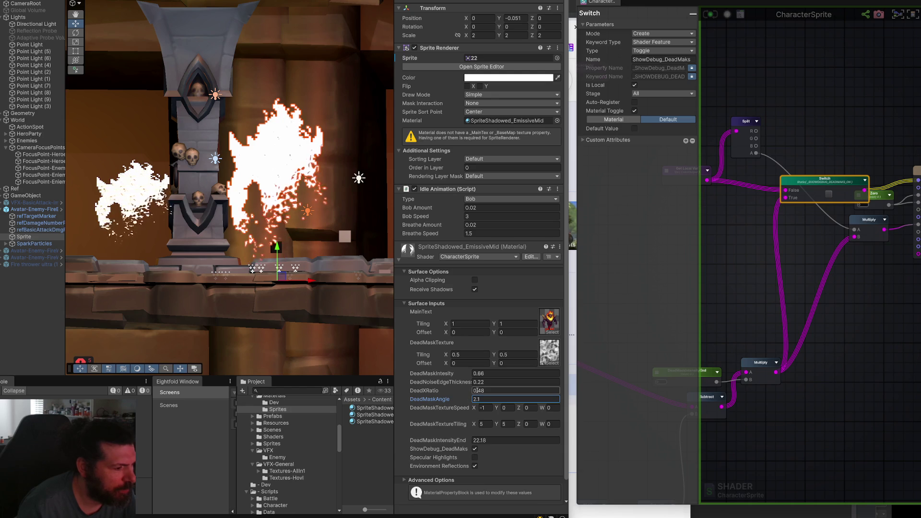
click(464, 391)
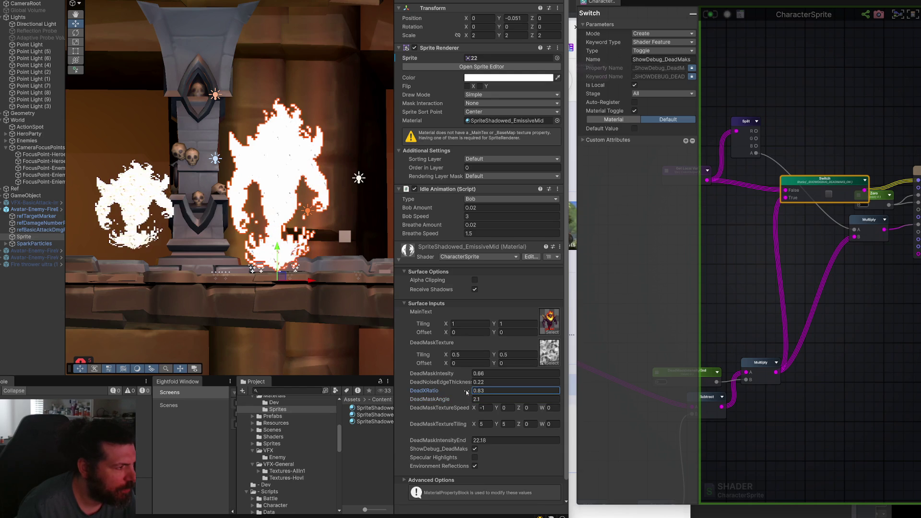
mouse_move(459, 391)
mouse_down()
mouse_move(472, 392)
mouse_move(460, 391)
mouse_up()
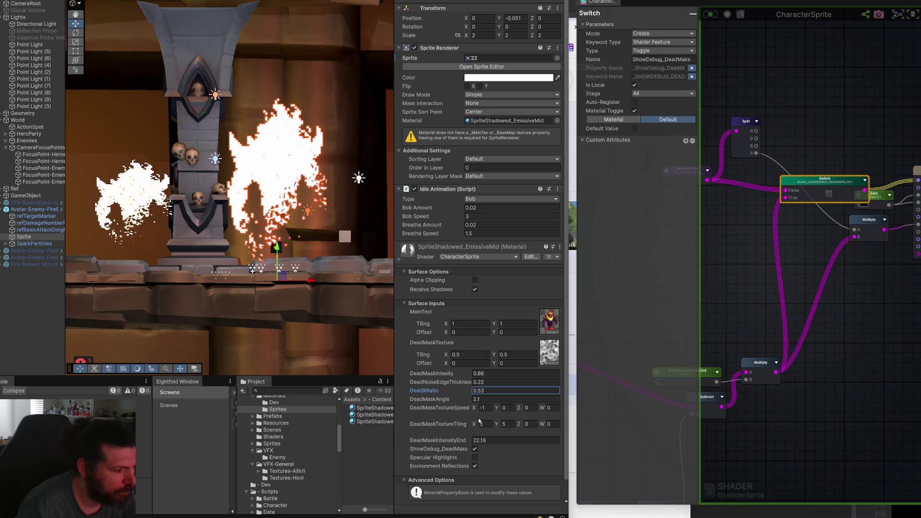
click(484, 407)
text(-0.3)
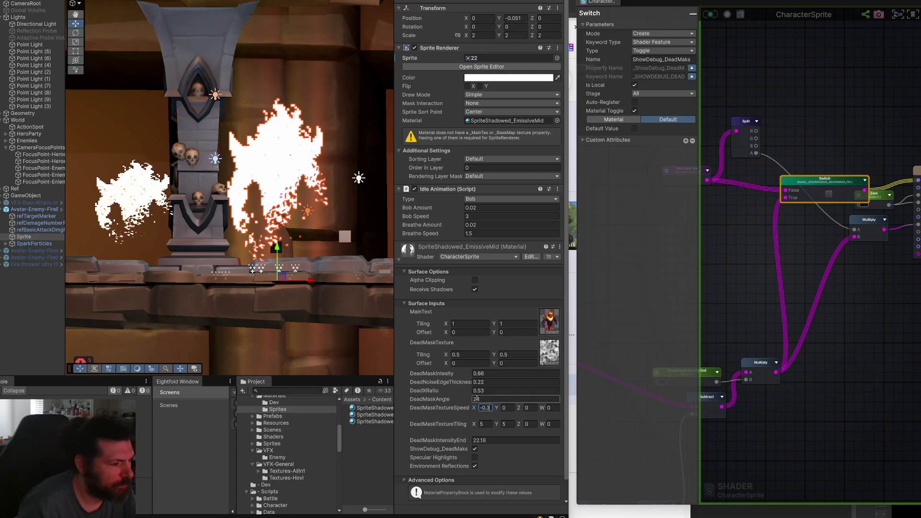
key(Tab)
text(.3)
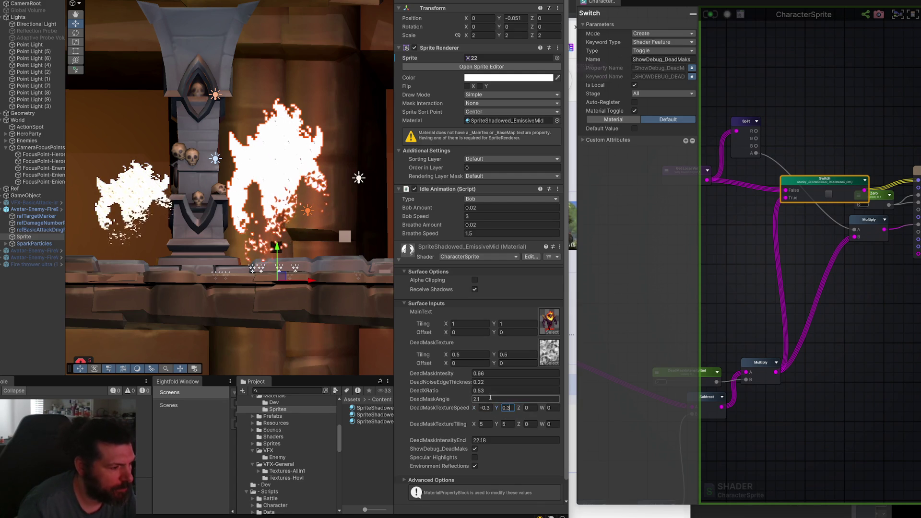
mouse_move(463, 402)
mouse_down()
mouse_move(469, 391)
mouse_move(456, 390)
mouse_move(471, 391)
mouse_up()
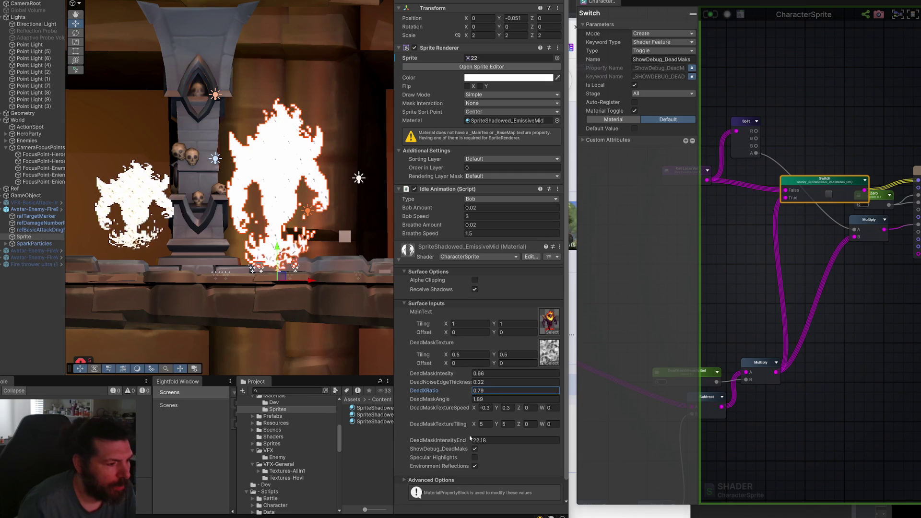
click(474, 450)
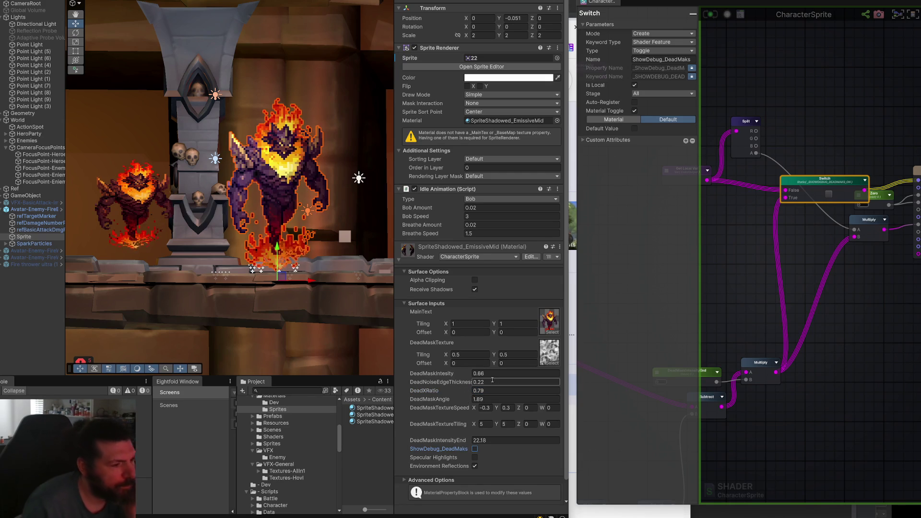
- Zoom onto the demon and sweep DeadXRatio down to 0.03 and back up to 0.82
scroll(289, 204, up, 1)
scroll(289, 203, up, 2)
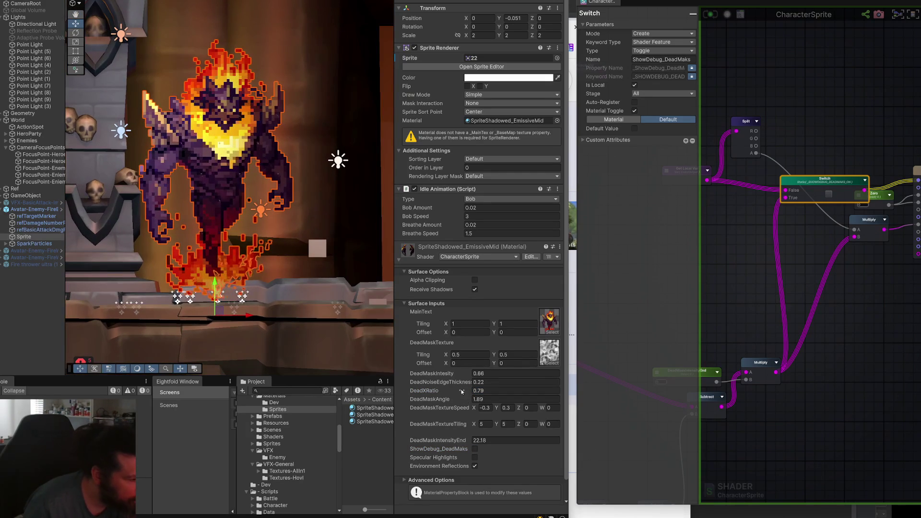
mouse_move(461, 391)
mouse_down()
mouse_move(450, 392)
mouse_move(465, 392)
mouse_move(457, 390)
mouse_up()
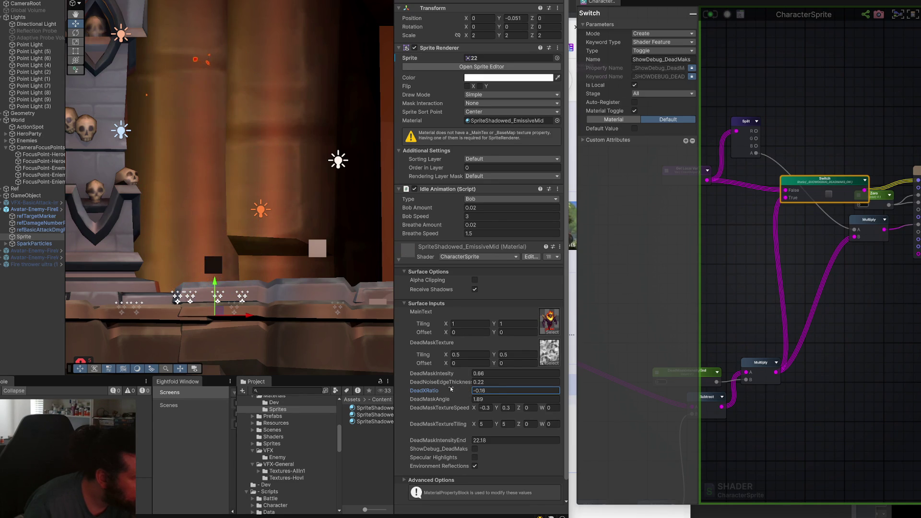
drag(451, 388, 466, 390)
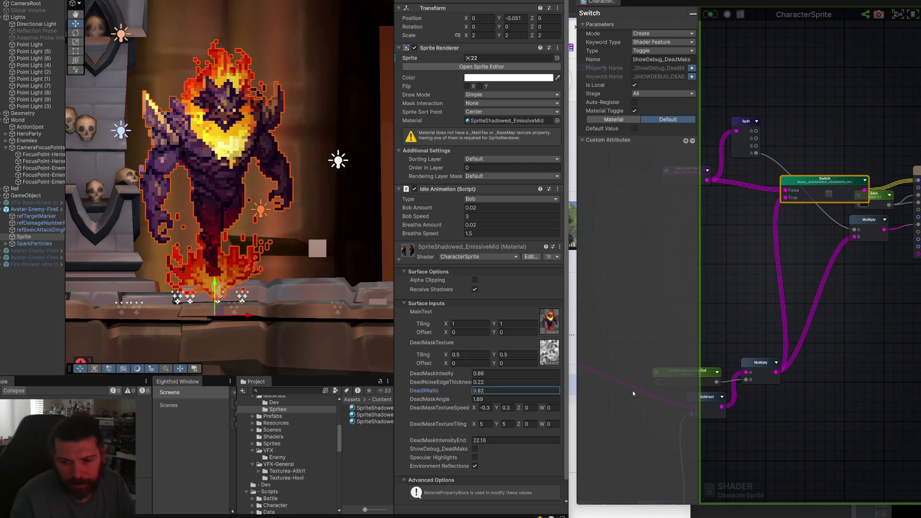
click(734, 267)
drag(750, 285, 845, 268)
- Widen the shader graph window and move the dead-mask node group left and down
scroll(844, 267, down, 3)
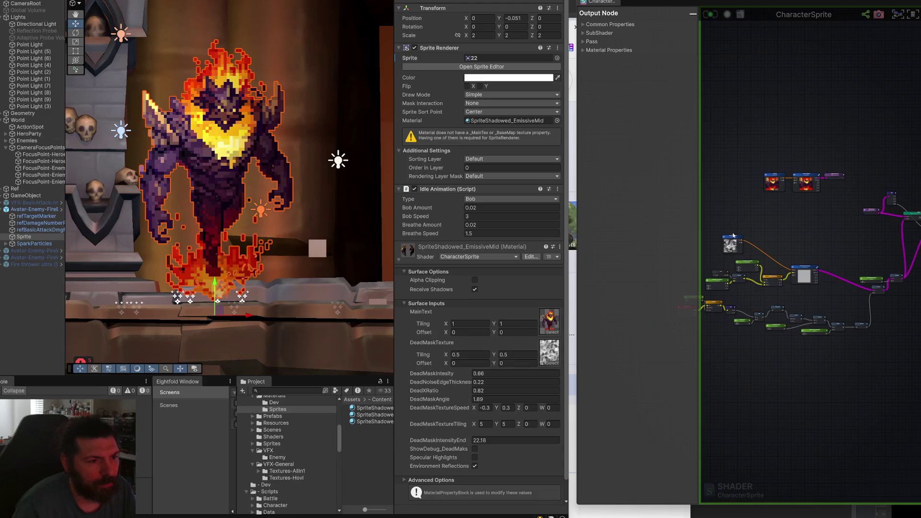
scroll(721, 198, down, 2)
scroll(739, 193, left, 1)
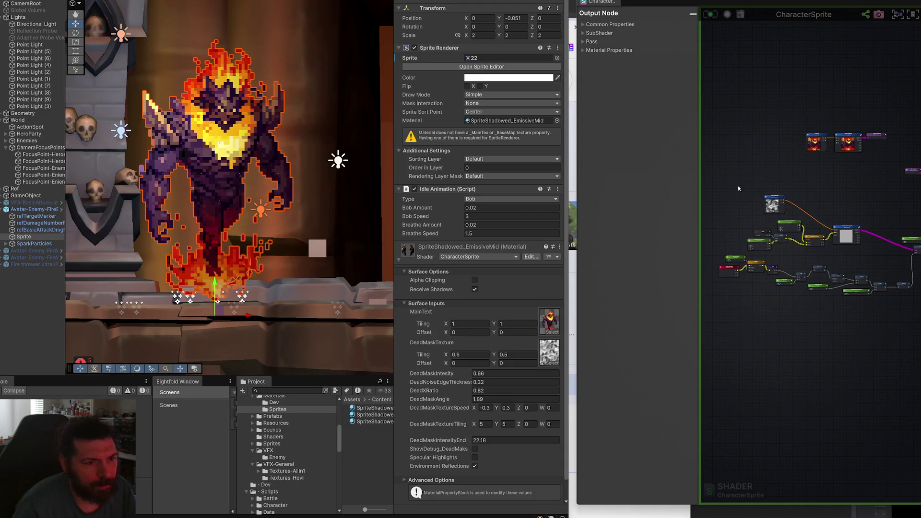
scroll(824, 237, down, 3)
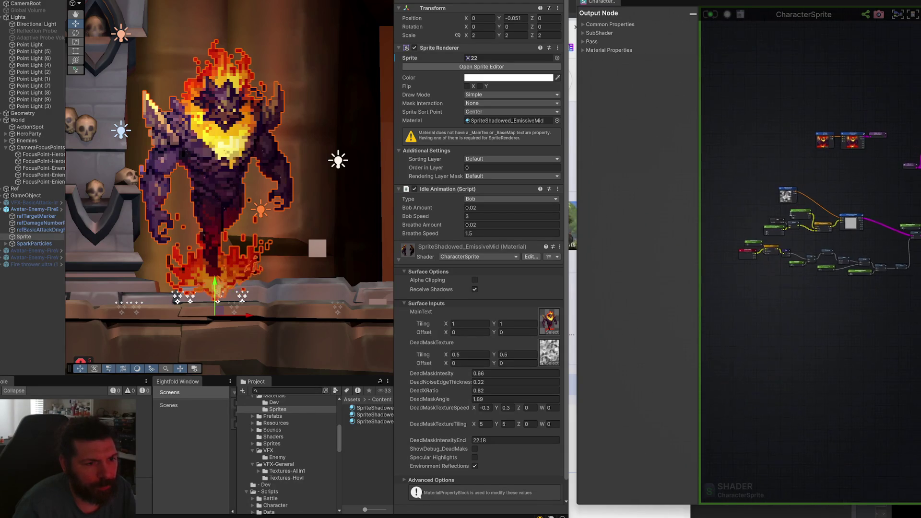
mouse_move(577, 245)
mouse_down()
mouse_move(626, 244)
mouse_move(536, 245)
mouse_up()
scroll(671, 216, down, 1)
drag(582, 156, 796, 321)
mouse_move(790, 215)
mouse_down()
mouse_move(710, 273)
mouse_move(727, 255)
mouse_move(723, 269)
mouse_up()
scroll(723, 269, up, 5)
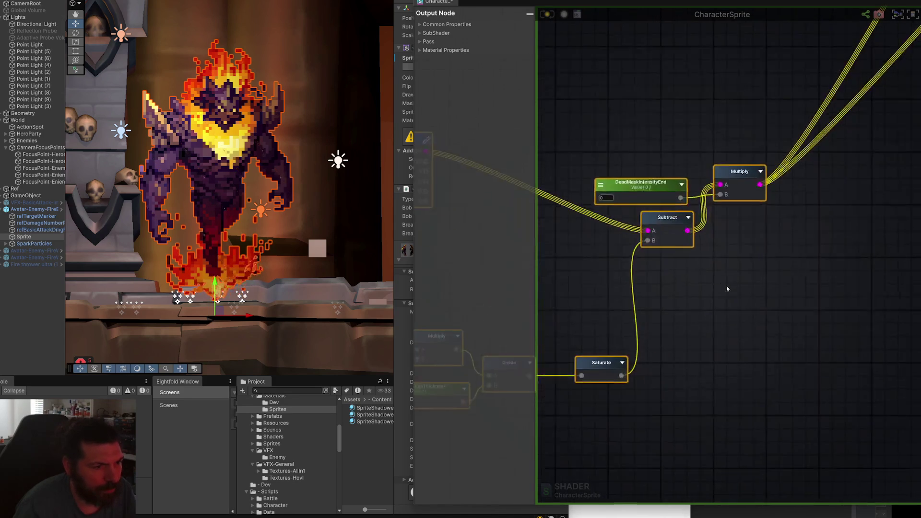
- Add a Register Local Var named DeadTransitionMask on the Multiply output
drag(653, 236, 703, 240)
text(local)
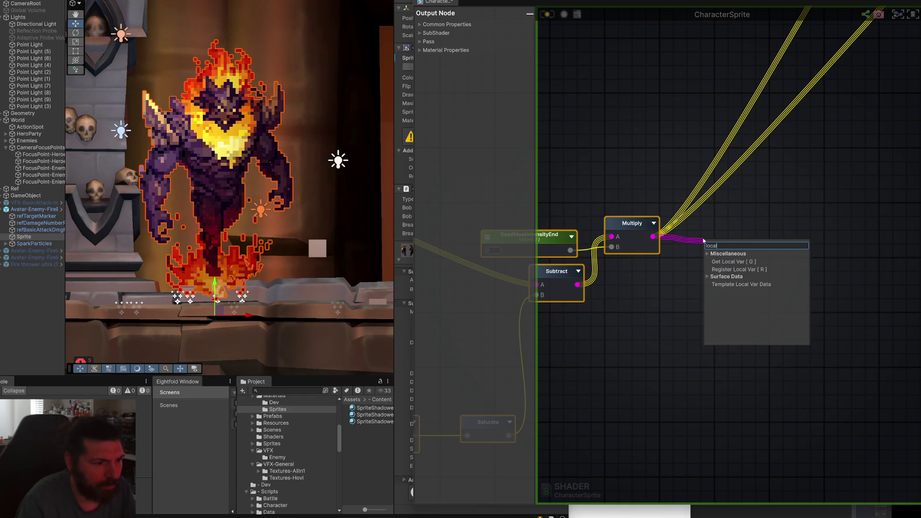
key(Return)
drag(728, 250, 726, 228)
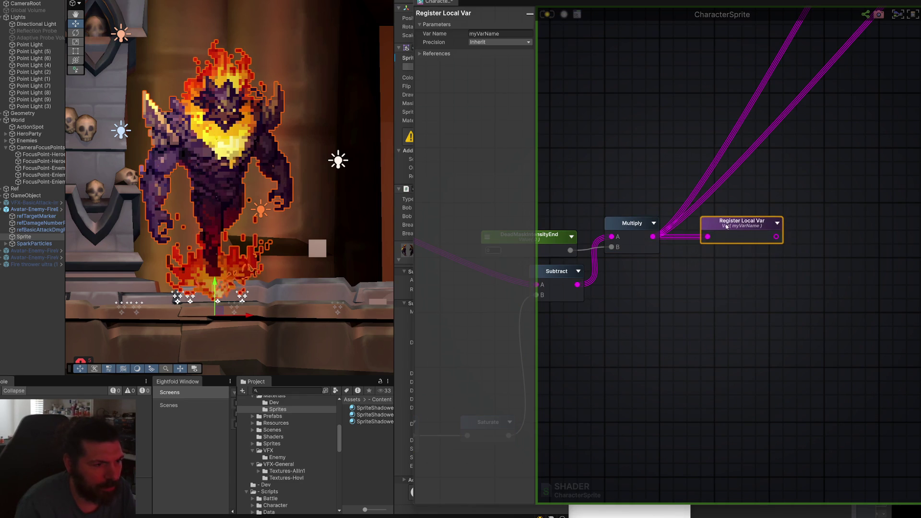
click(508, 34)
text(DeadTransitionMask)
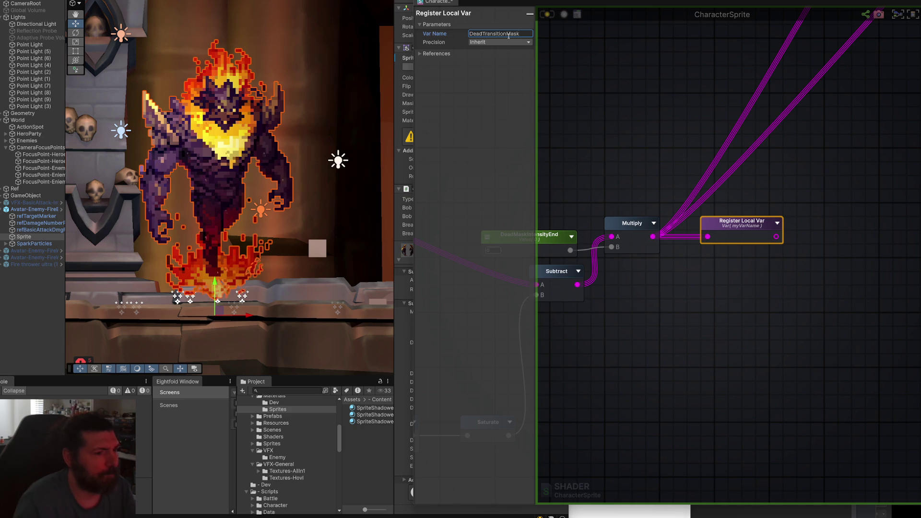
click(739, 268)
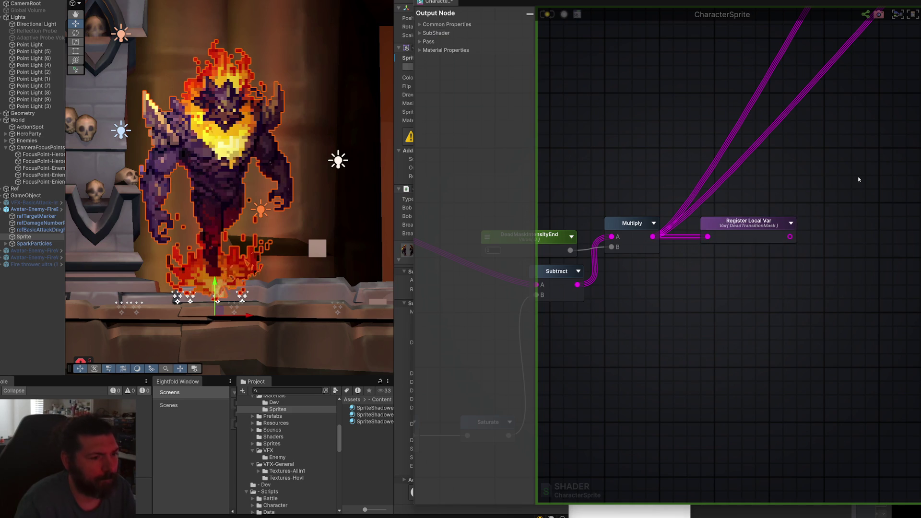
click(775, 226)
click(819, 195)
scroll(839, 163, down, 3)
mouse_move(853, 140)
mouse_down()
mouse_move(724, 292)
mouse_move(754, 211)
mouse_up()
scroll(777, 185, up, 5)
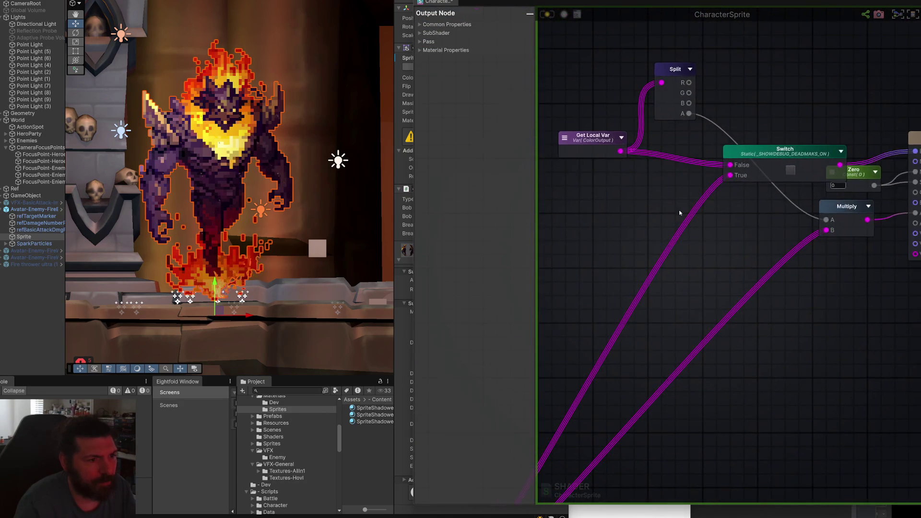
- Duplicate the ColorOutput Get Local Var as DeadTransitionMask and connect it to Multiply's B input
click(637, 130)
key(ctrl+d)
mouse_move(674, 158)
mouse_down()
mouse_move(628, 193)
mouse_move(710, 187)
mouse_move(737, 172)
mouse_up()
click(494, 33)
click(496, 48)
drag(667, 208, 836, 217)
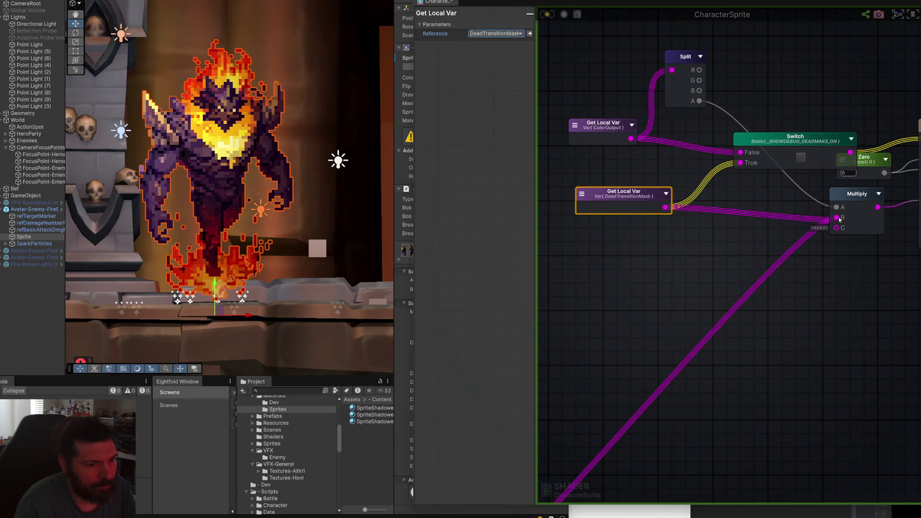
scroll(815, 211, down, 5)
- Reposition the Switch, Split and both Get Local Var nodes into a tidy layout
click(807, 183)
drag(807, 182, 814, 197)
click(820, 214)
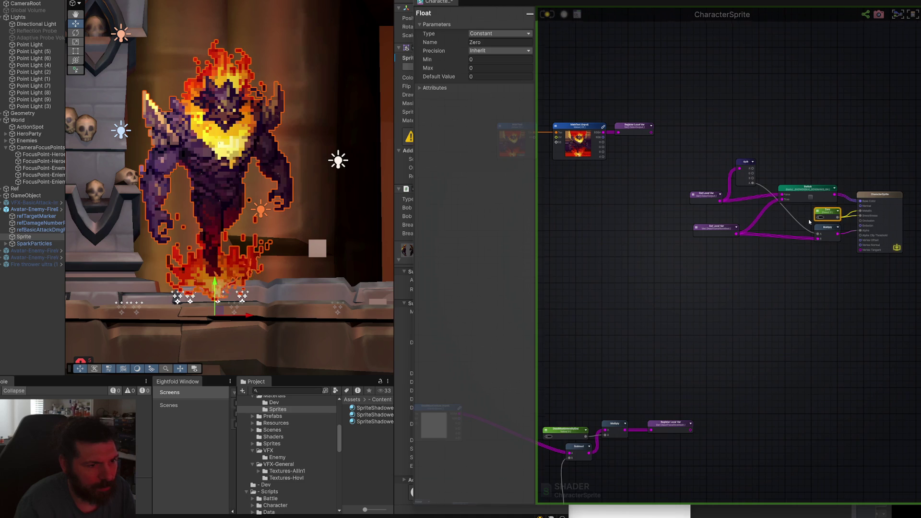
scroll(809, 222, up, 3)
click(691, 227)
drag(690, 228, 648, 228)
mouse_move(681, 190)
mouse_down()
mouse_move(619, 184)
mouse_move(646, 180)
mouse_up()
drag(830, 176, 753, 190)
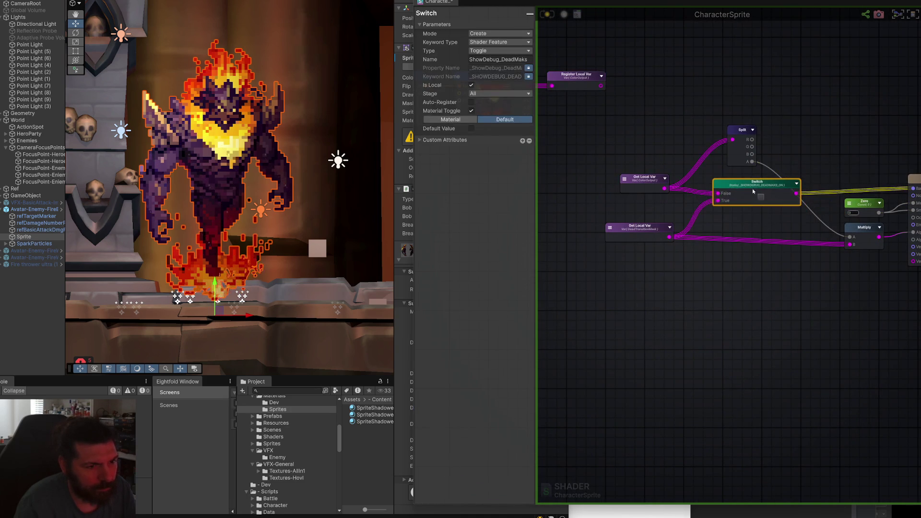
drag(741, 136, 724, 138)
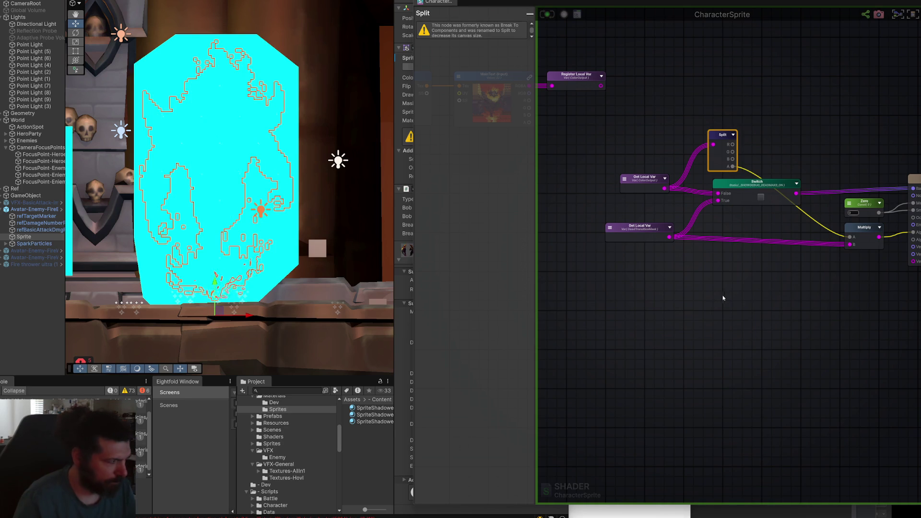
scroll(712, 311, down, 6)
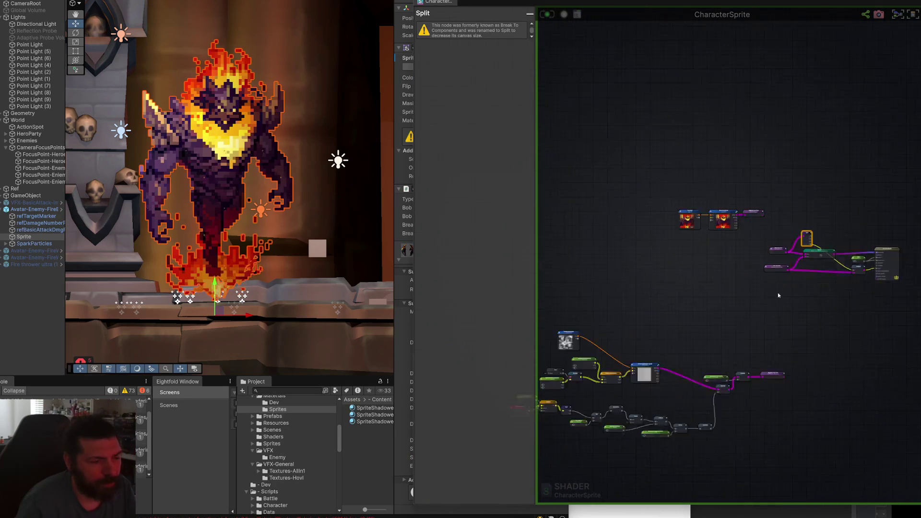
- Move the two texture sample nodes up-left and wrap them in a comment frame titled COLOR
drag(716, 105, 820, 194)
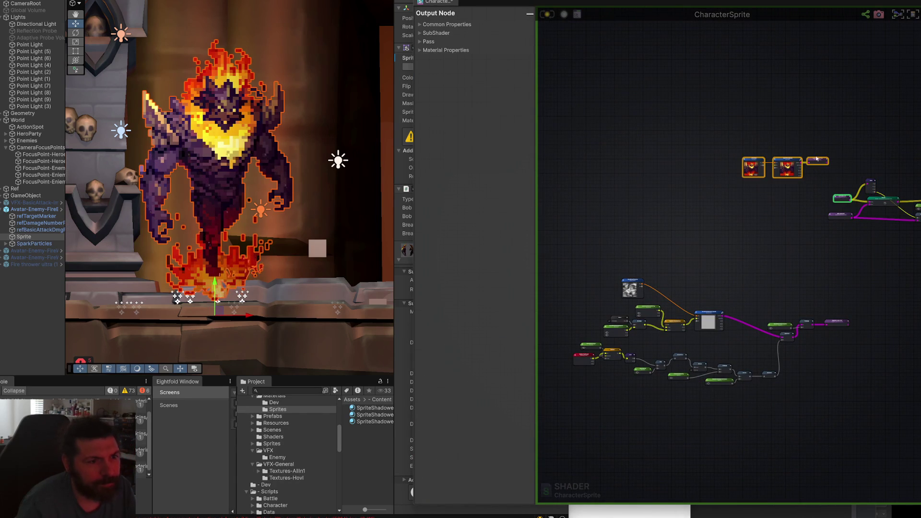
drag(701, 131, 812, 197)
mouse_move(817, 160)
mouse_down()
mouse_move(662, 127)
mouse_move(655, 107)
mouse_up()
key(c)
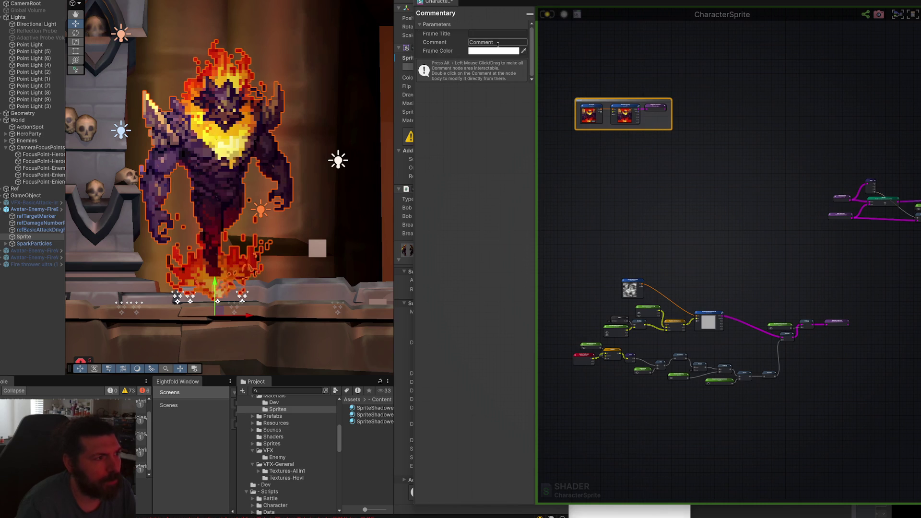
text(COLOR)
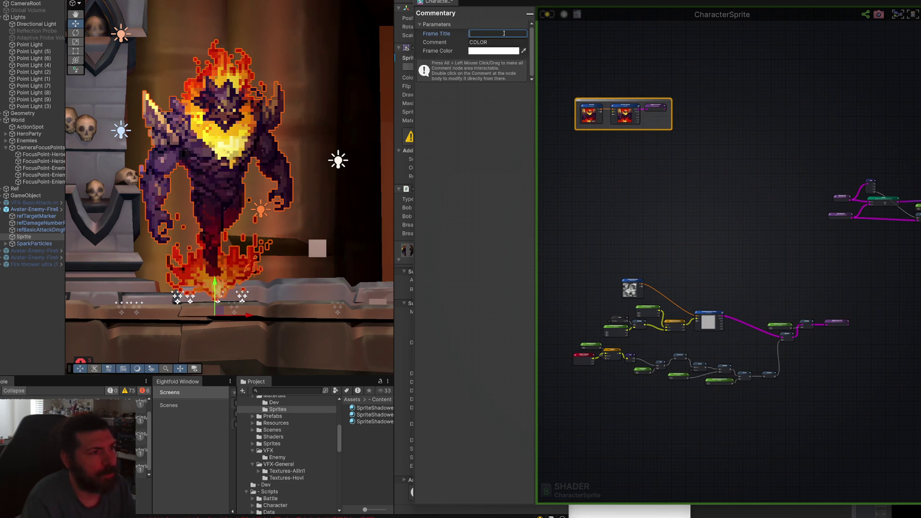
key(Return)
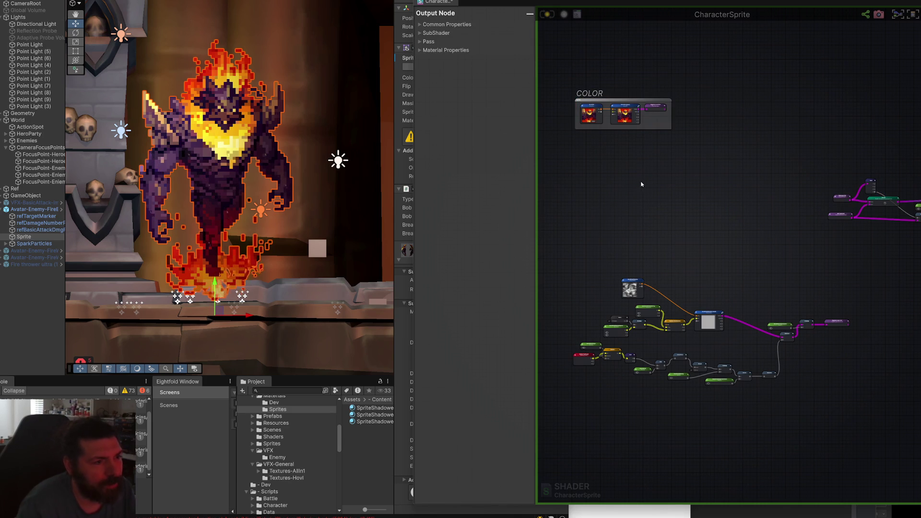
key(f)
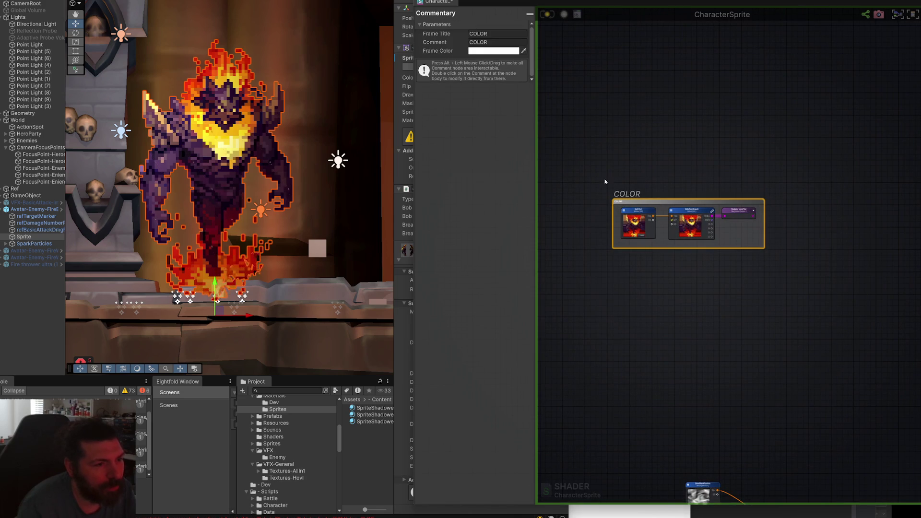
click(622, 304)
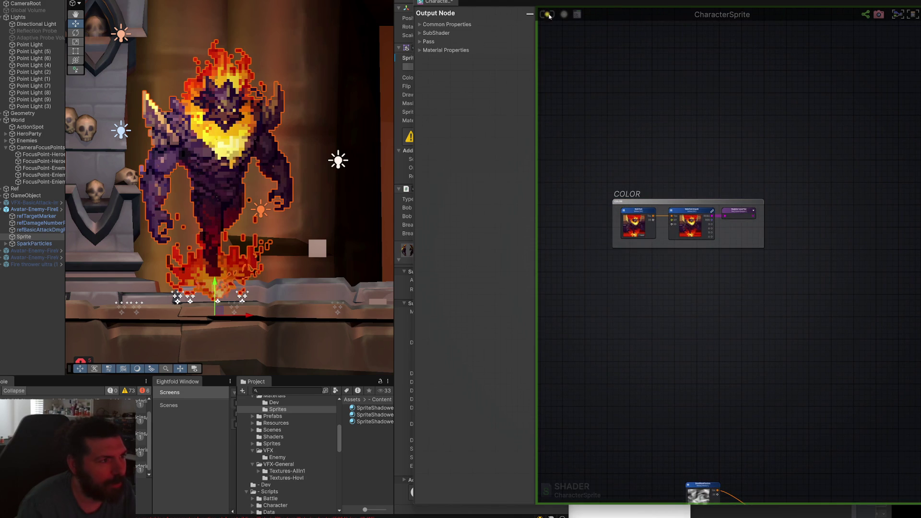
- Box-select the whole dead-mask node network and wrap it in a comment frame
scroll(672, 391, down, 3)
drag(734, 382, 744, 257)
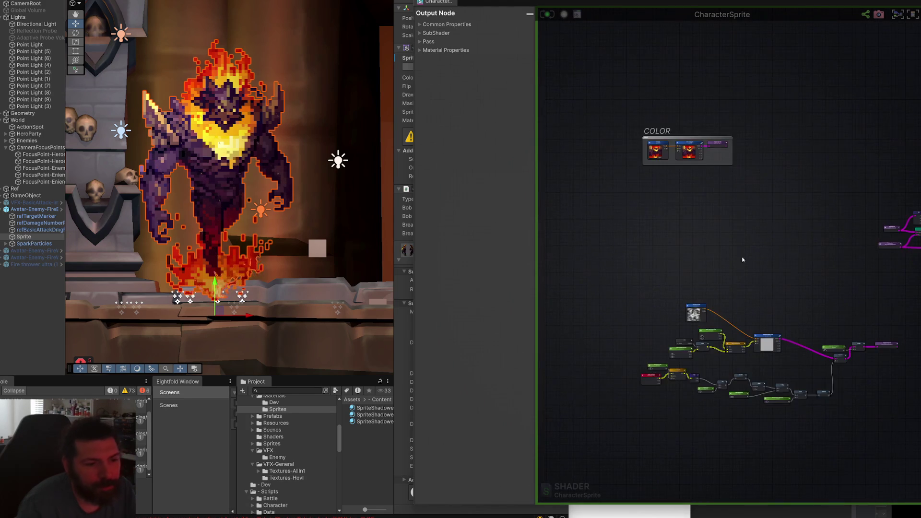
scroll(744, 257, up, 1)
drag(555, 235, 787, 378)
key(f)
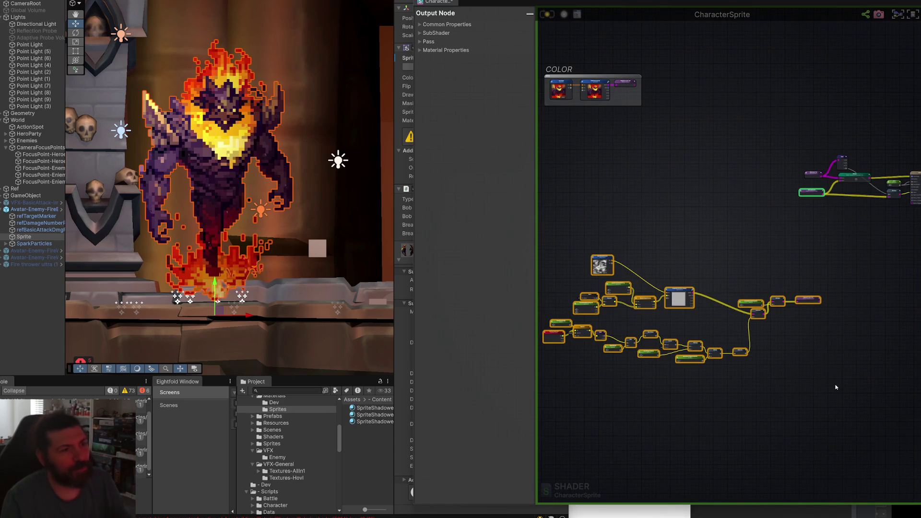
key(c)
text(DEAD MASK)
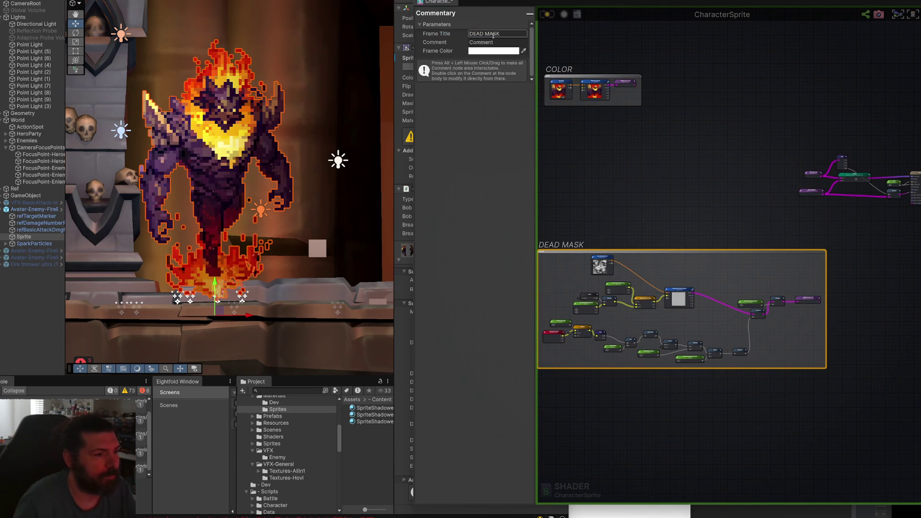
click(669, 194)
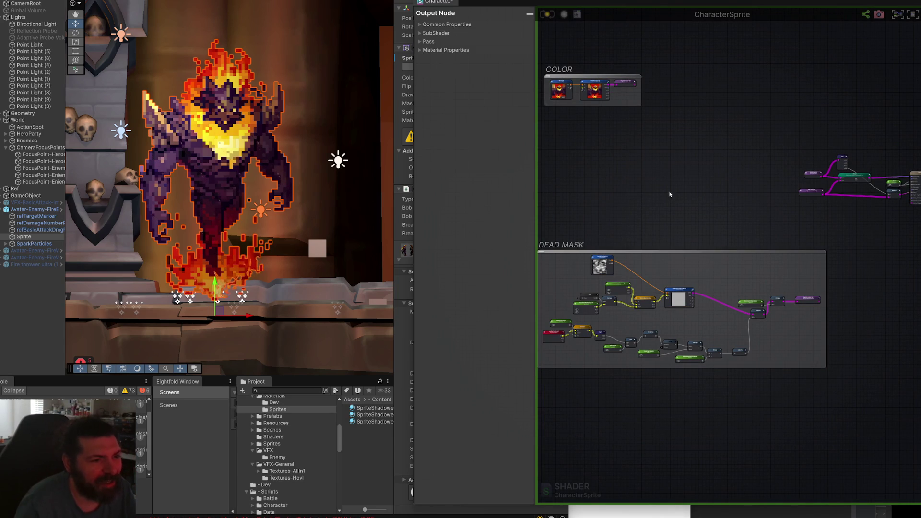
- Lower the COLOR frame and select the output node group
mouse_move(676, 226)
mouse_down()
mouse_move(730, 252)
mouse_move(732, 267)
mouse_up()
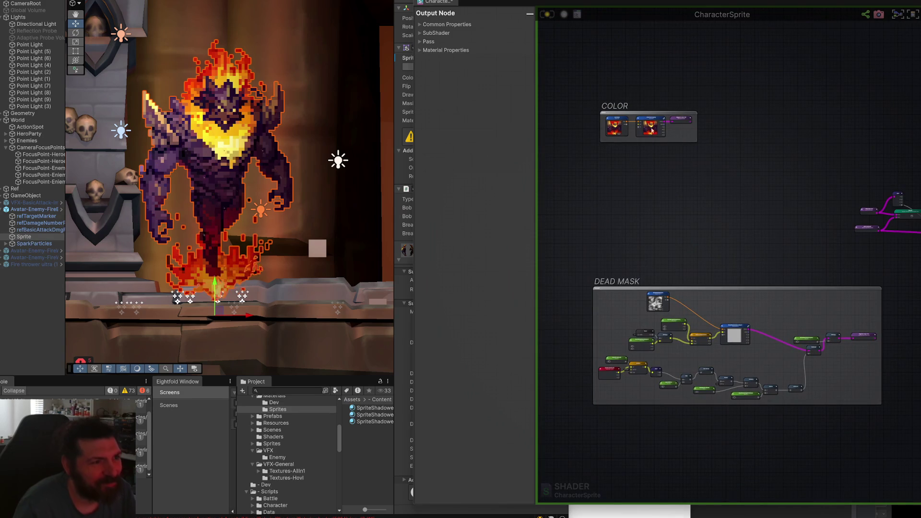
drag(648, 116, 639, 193)
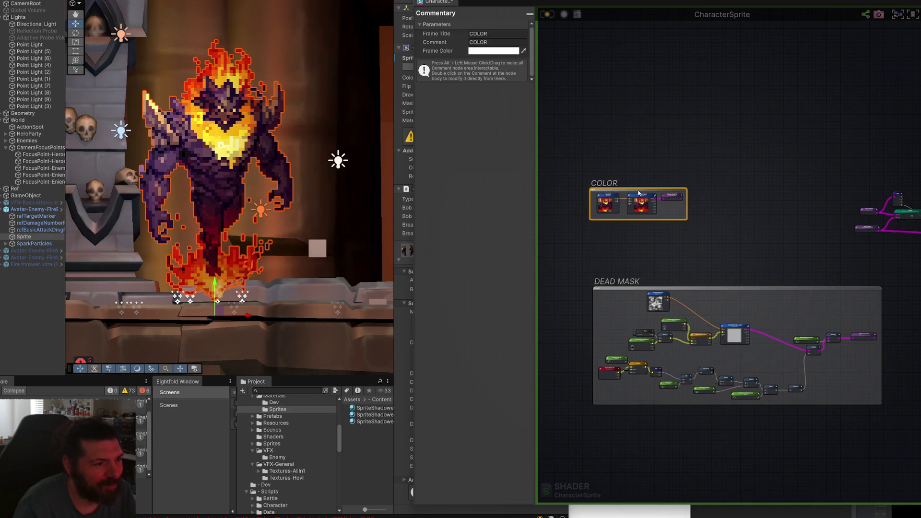
click(619, 286)
click(624, 286)
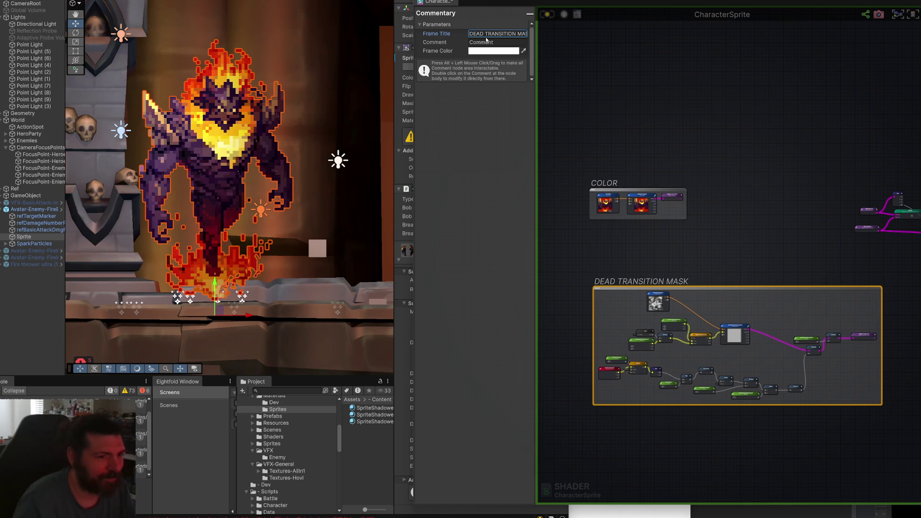
mouse_move(777, 119)
mouse_down()
mouse_move(884, 175)
mouse_move(919, 207)
mouse_move(650, 103)
mouse_up()
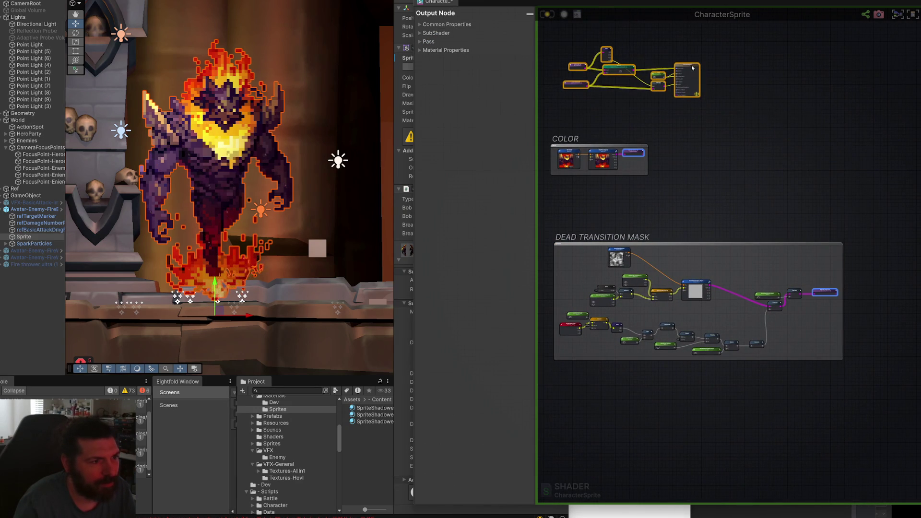
- Stack the output nodes above COLOR with DEAD TRANSITION MASK beneath, widening the properties area
drag(698, 135, 775, 190)
mouse_move(703, 206)
mouse_down()
mouse_move(705, 240)
mouse_move(711, 212)
mouse_up()
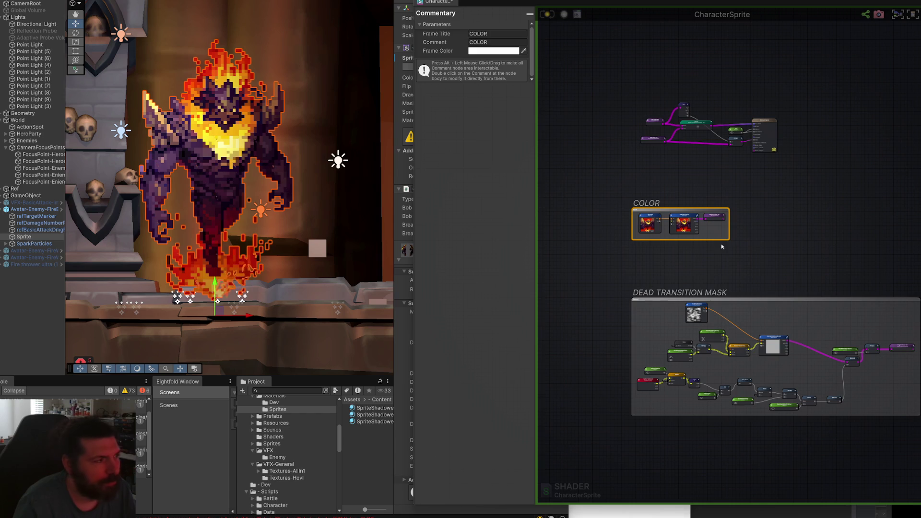
mouse_move(413, 230)
mouse_down()
mouse_move(514, 230)
mouse_move(502, 230)
mouse_up()
scroll(821, 288, up, 3)
drag(721, 273, 721, 214)
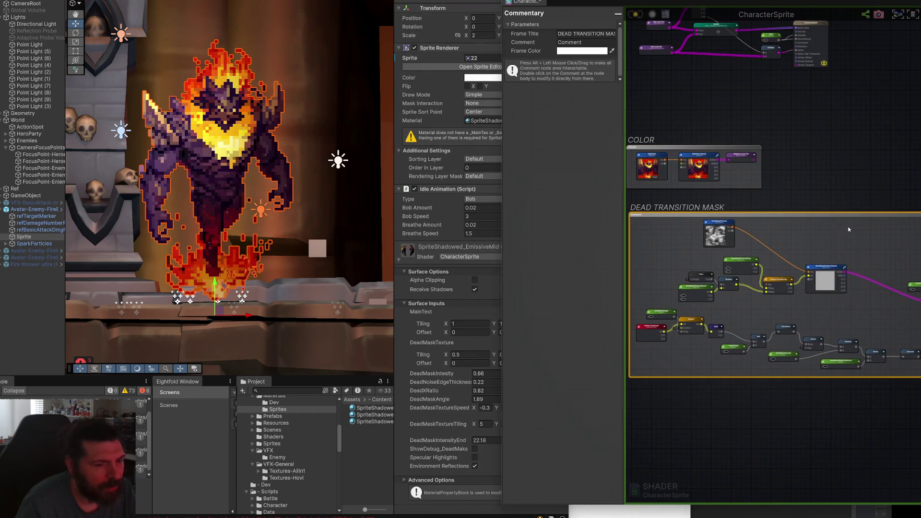
scroll(853, 230, up, 5)
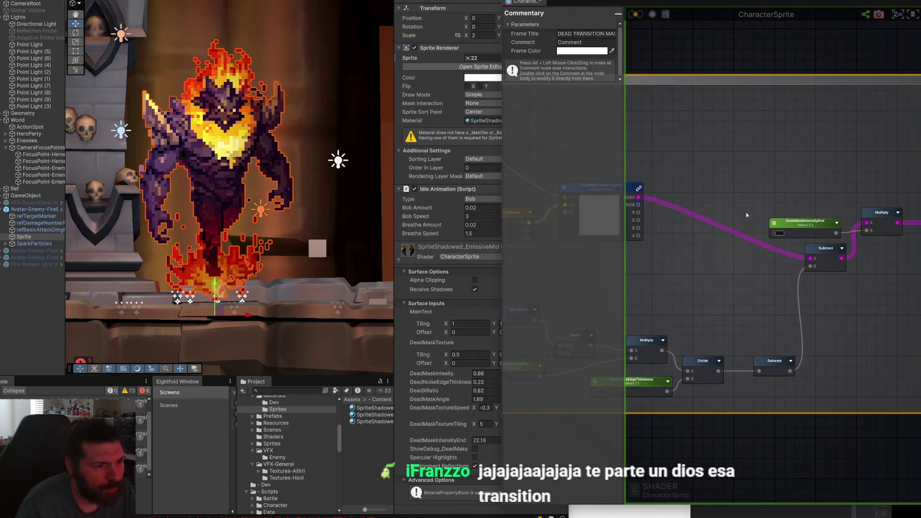
scroll(746, 215, down, 5)
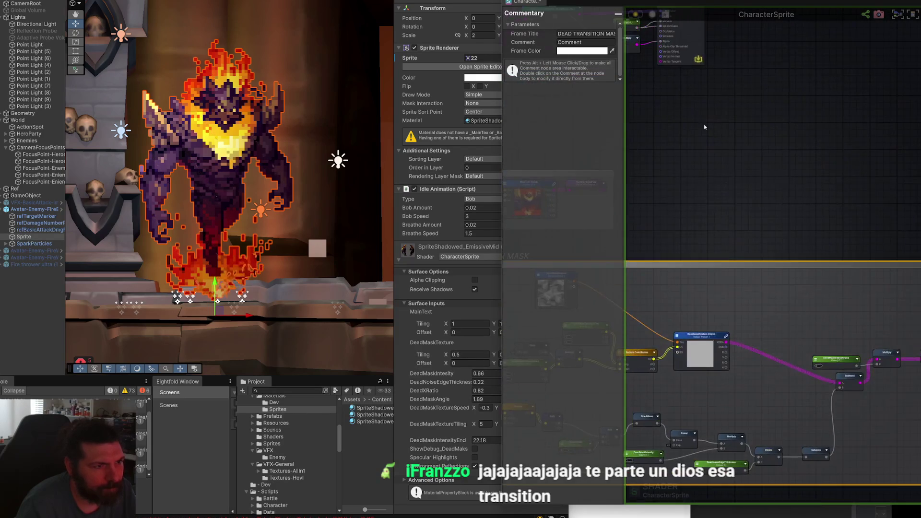
scroll(708, 284, up, 6)
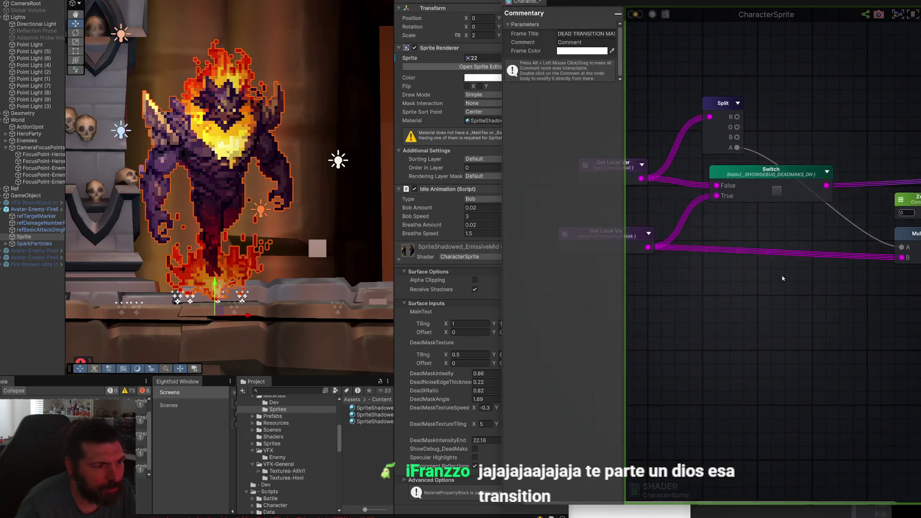
click(708, 239)
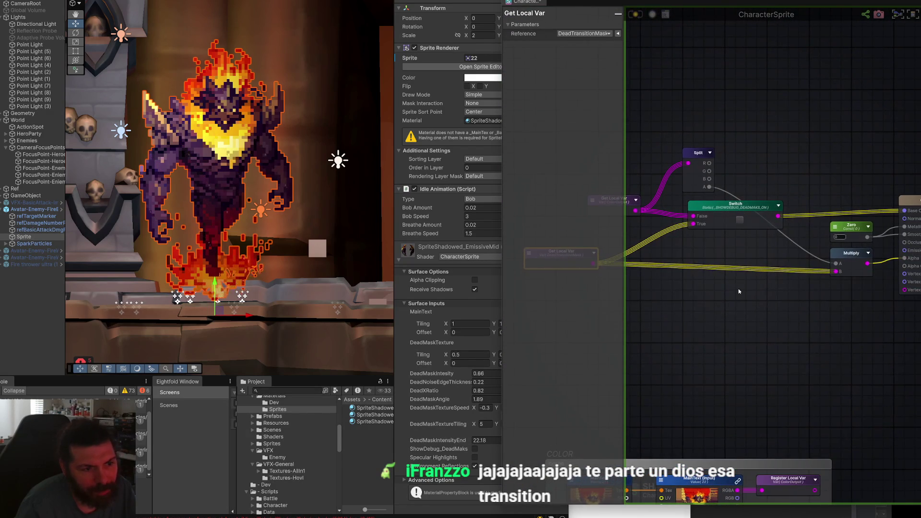
scroll(791, 278, up, 2)
right_click(758, 269)
- Place an If node in the graph, then delete it
click(733, 257)
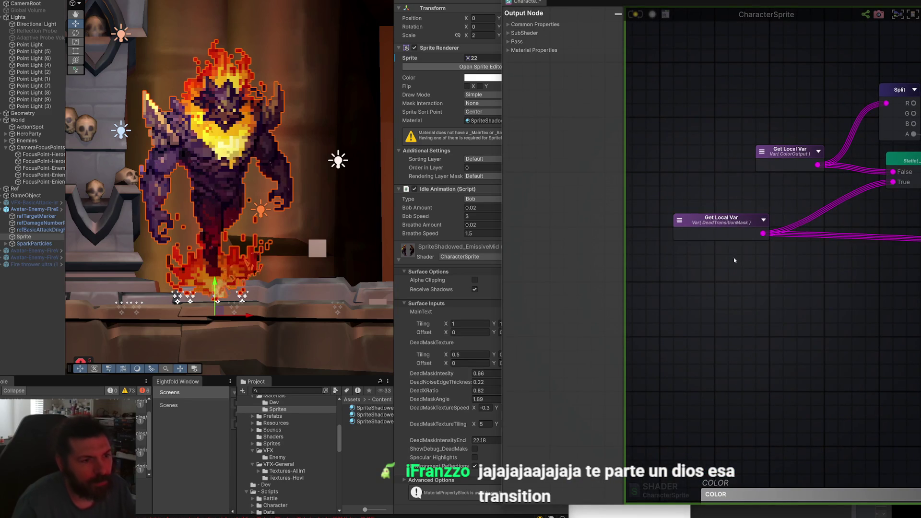
right_click(713, 272)
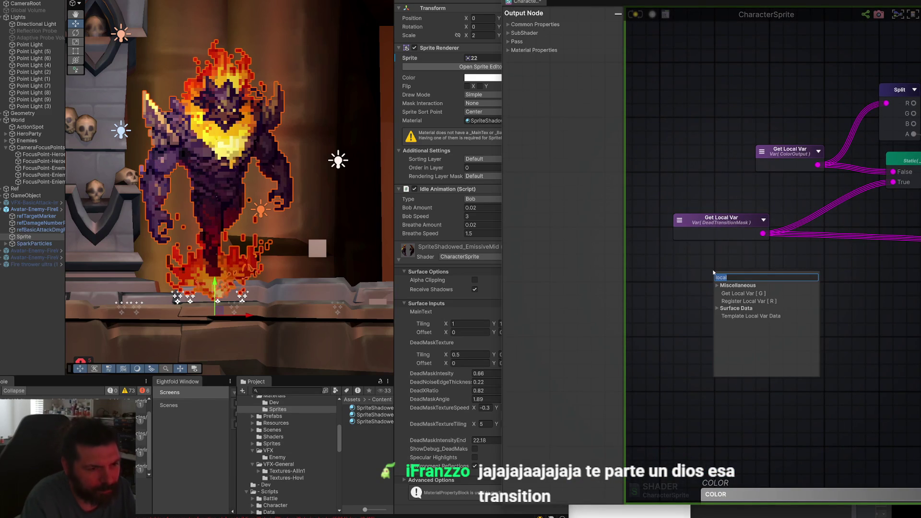
text(If)
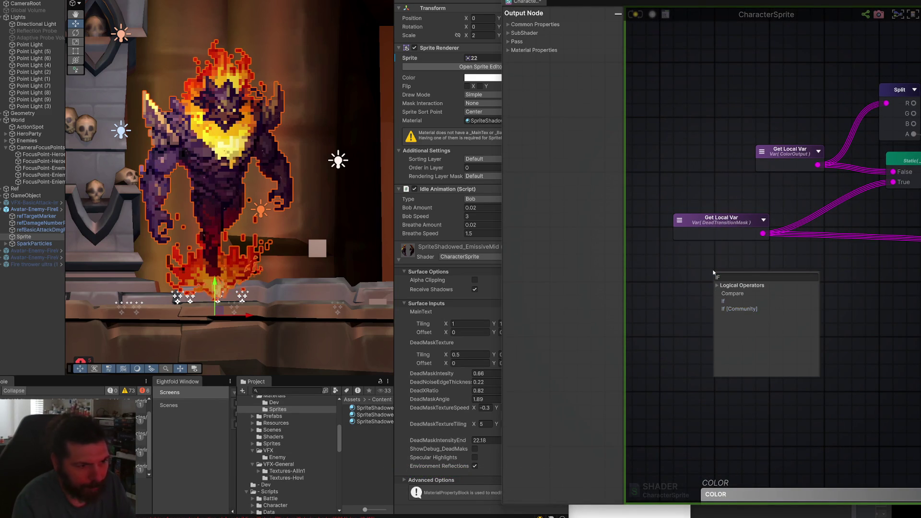
key(Return)
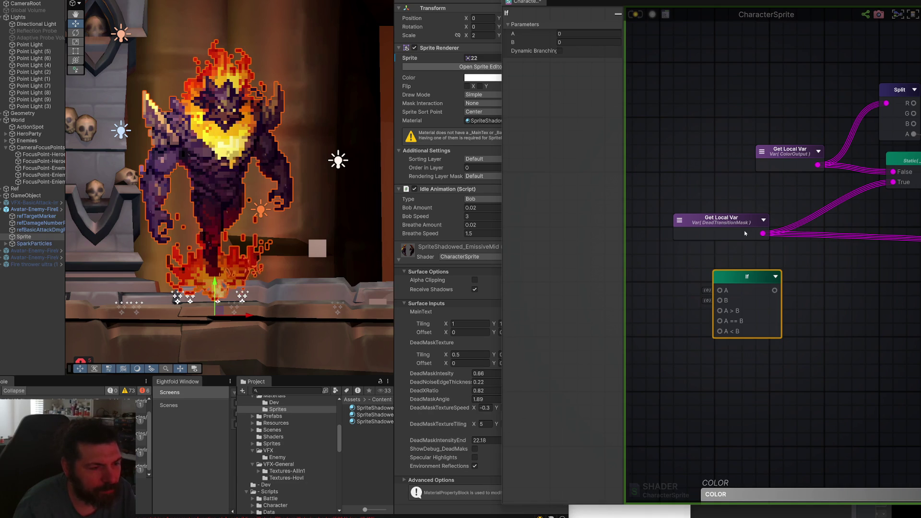
drag(743, 281, 827, 279)
click(760, 267)
click(812, 280)
key(Delete)
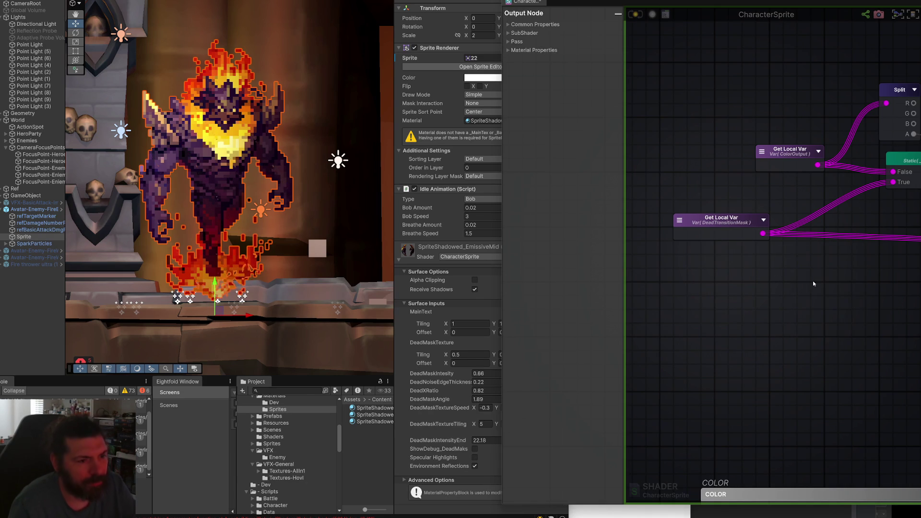
- Add a Compare node below the DeadTransitionMask Get Local Var, shifting both into place
right_click(812, 281)
text(COMP)
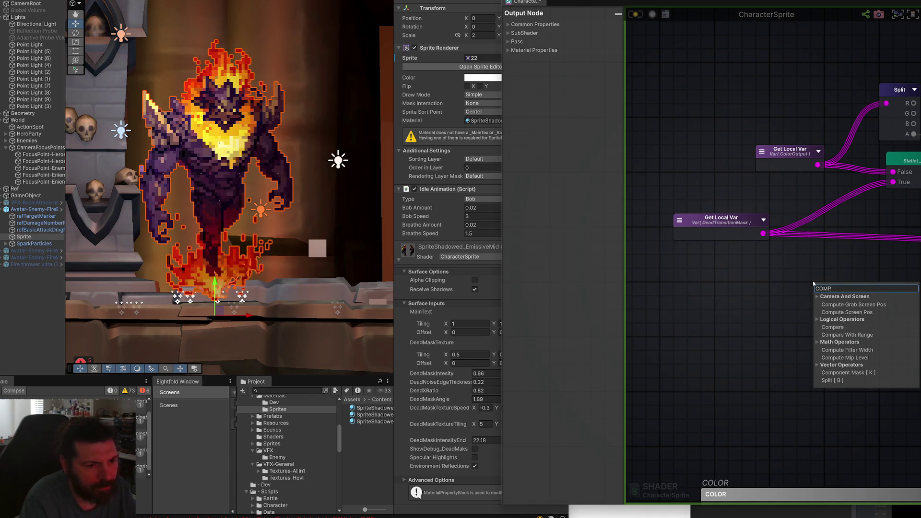
click(829, 327)
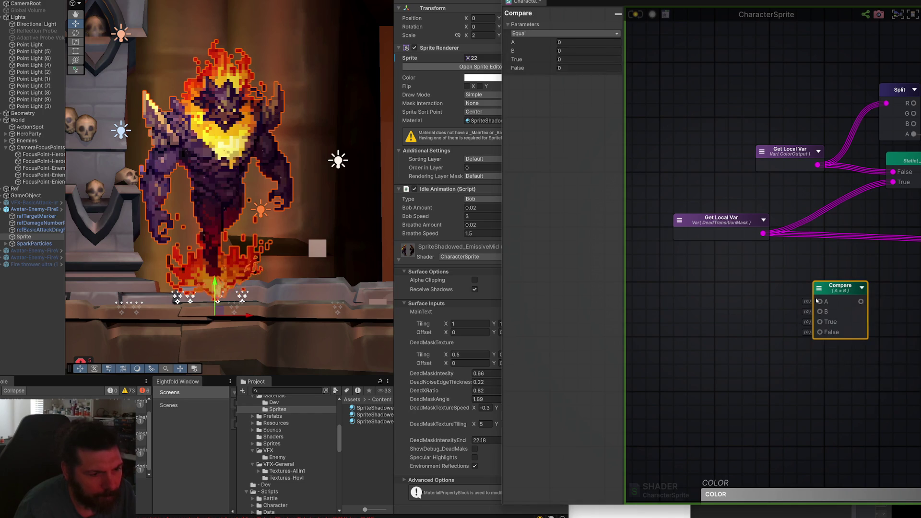
drag(831, 294, 821, 281)
drag(720, 231, 701, 217)
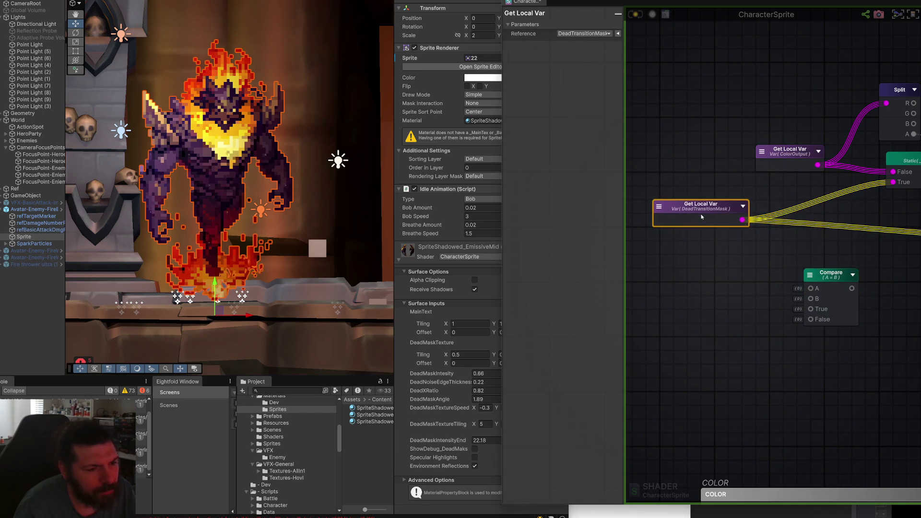
key(space)
- Add an int constant, turn it into a material property and name it IsDying
text(BOO)
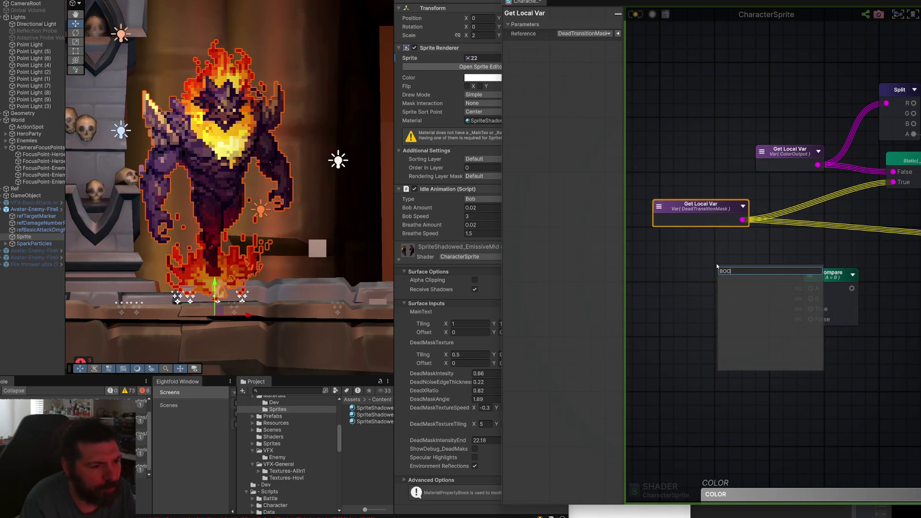
key(BackSpace)
key(BackSpace)
key(BackSpace)
text(constant)
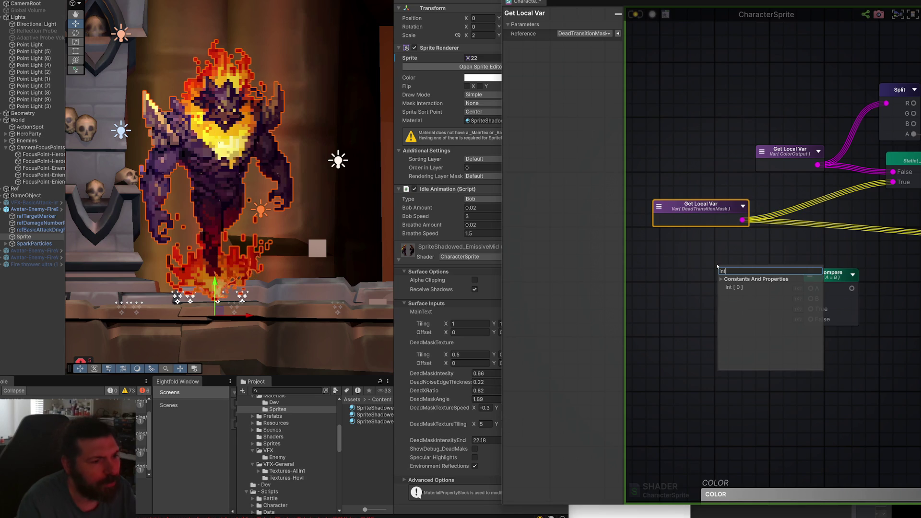
key(Return)
click(587, 34)
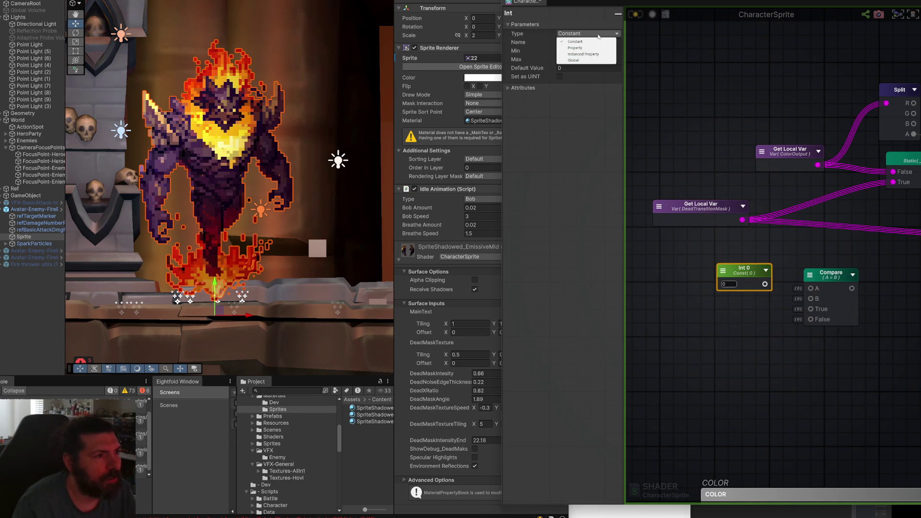
click(578, 48)
click(583, 43)
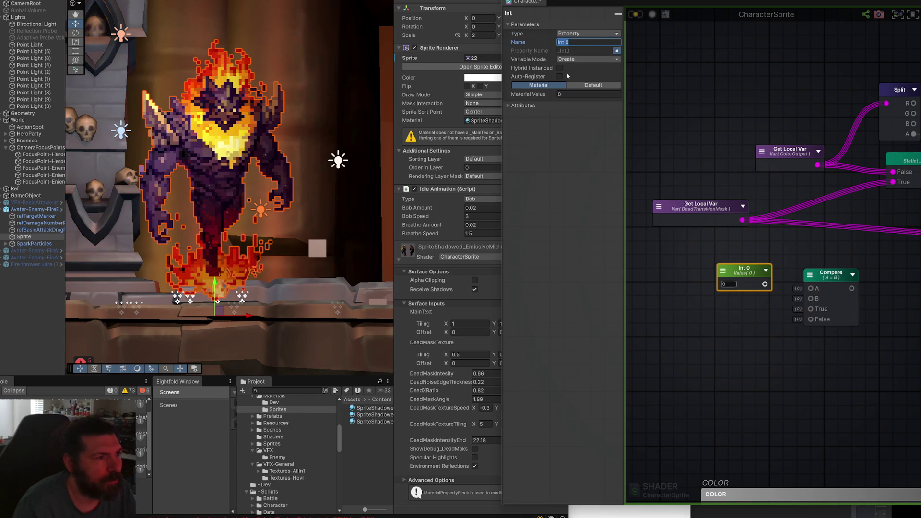
click(567, 103)
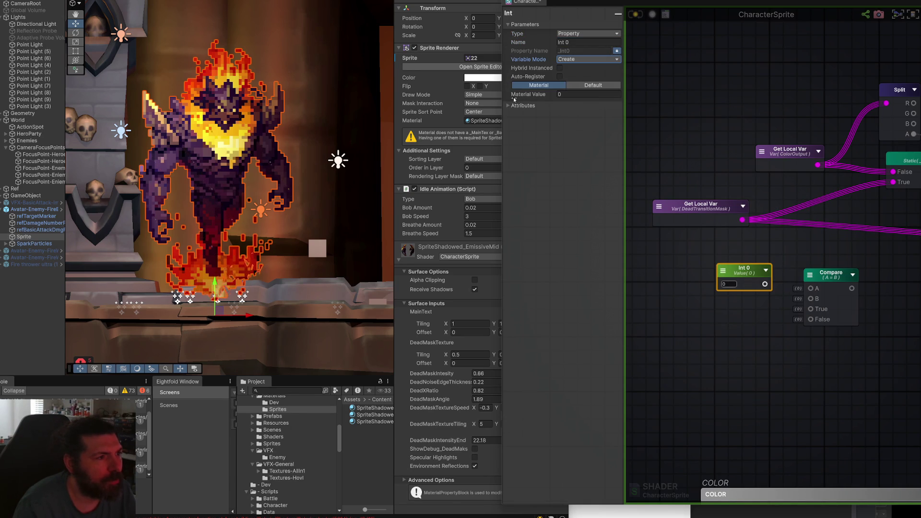
click(509, 106)
click(510, 105)
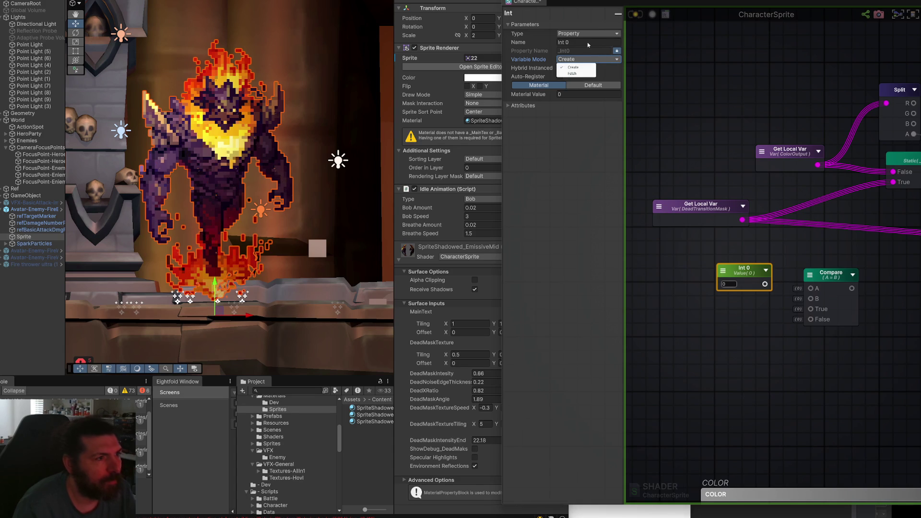
click(587, 42)
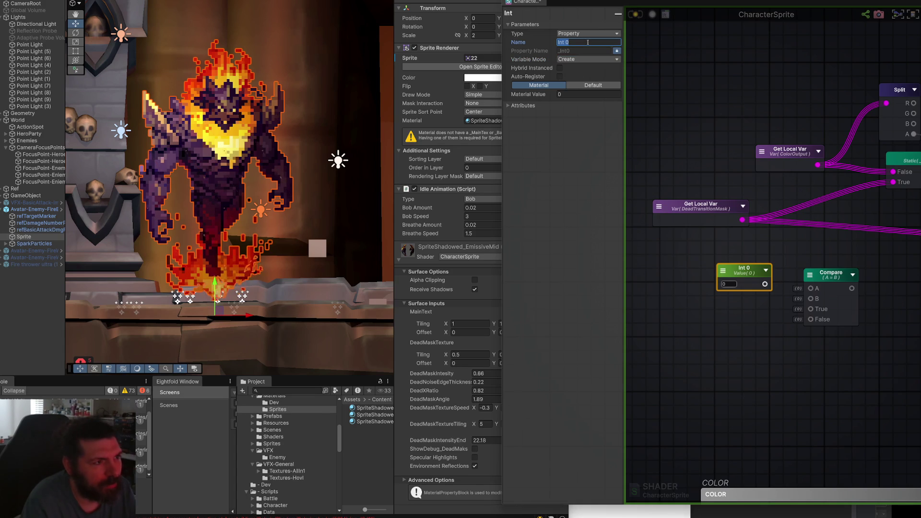
text(IsDying)
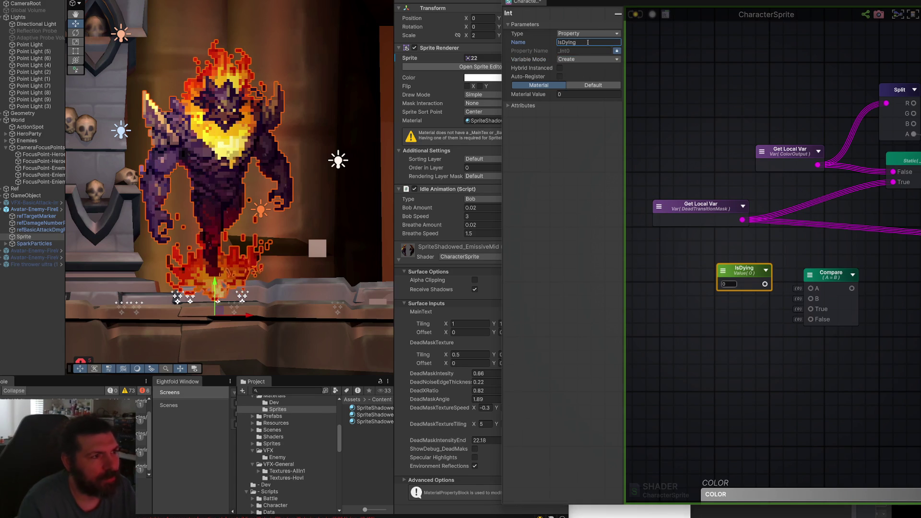
click(663, 71)
- Keep the Compare node on Equal with B set to 1, placed beside IsDying
mouse_move(744, 274)
mouse_down()
mouse_move(714, 270)
mouse_move(757, 273)
mouse_up()
click(852, 274)
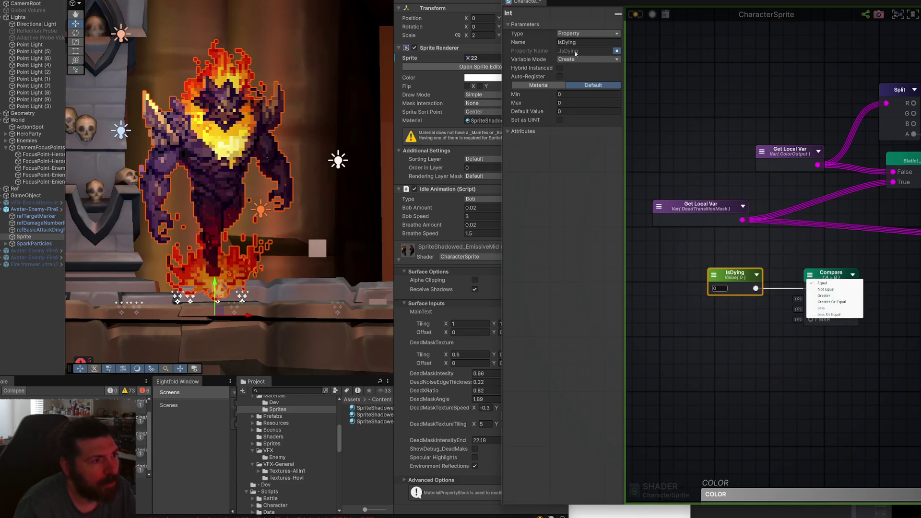
click(582, 112)
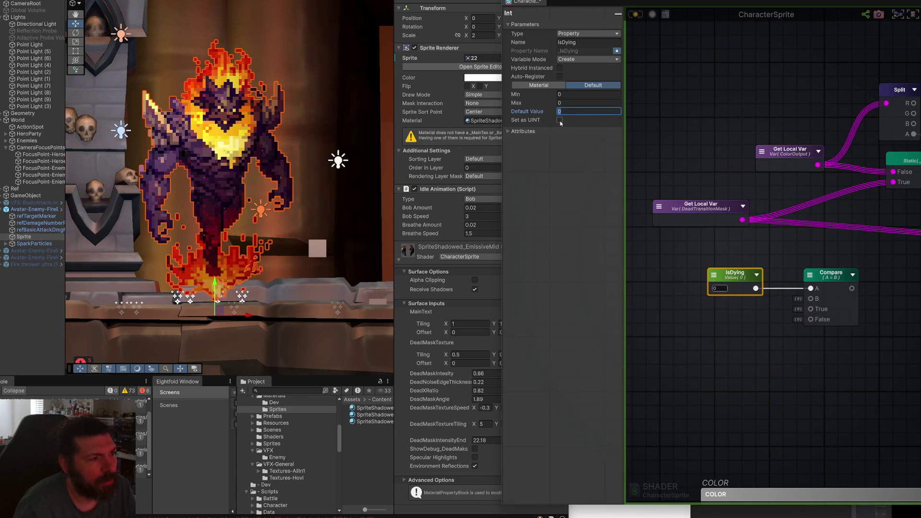
click(829, 274)
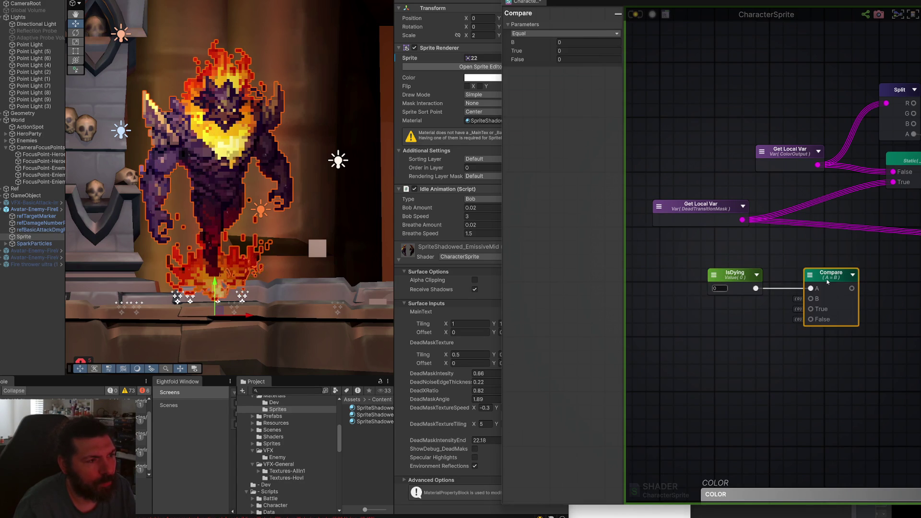
text(1)
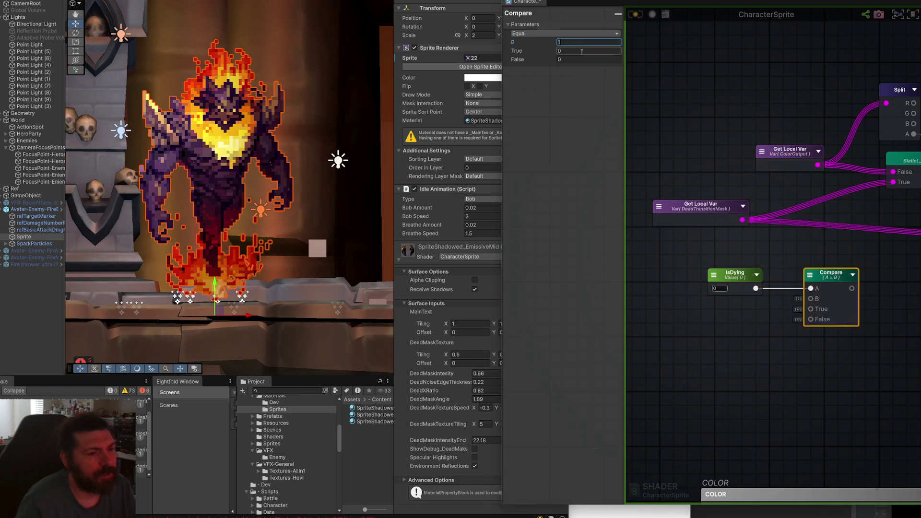
drag(842, 279, 827, 279)
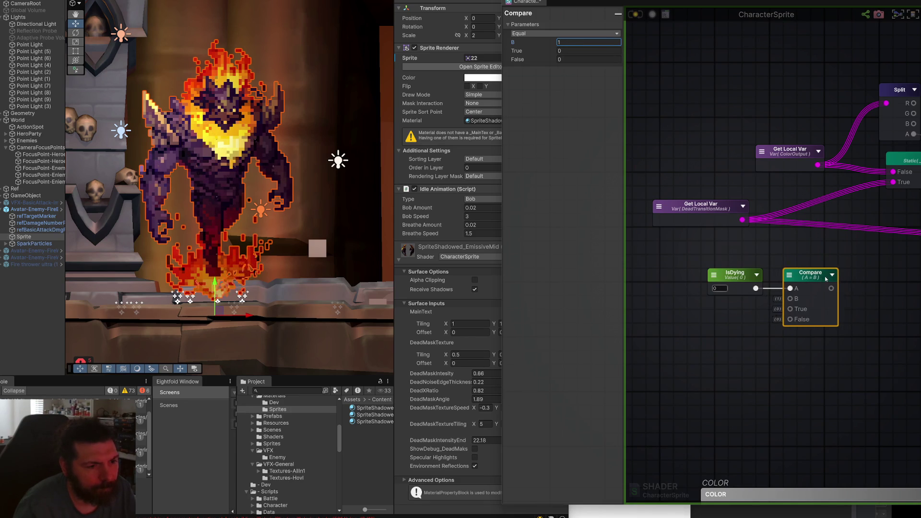
scroll(858, 286, down, 3)
click(858, 287)
- Move the IsDying and Compare nodes together up and to the right in the graph
drag(687, 252, 767, 309)
drag(743, 276, 797, 261)
scroll(704, 248, up, 2)
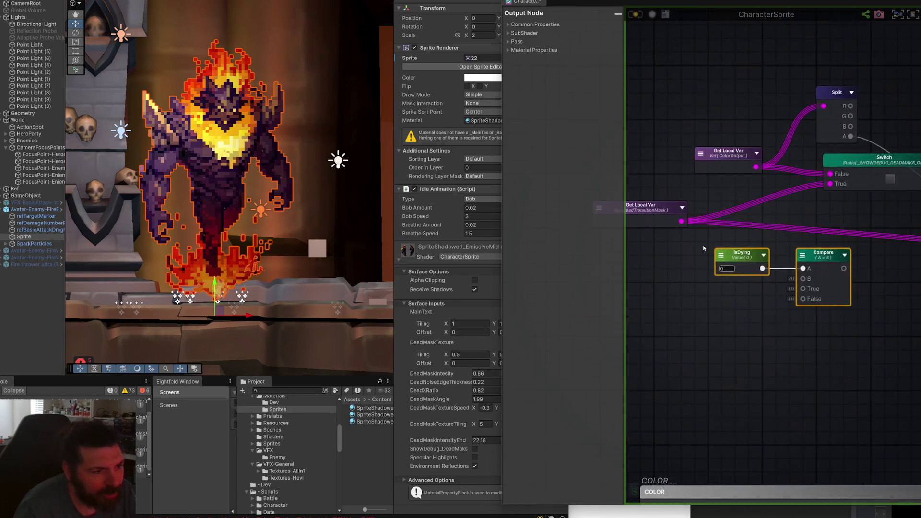
scroll(678, 218, up, 1)
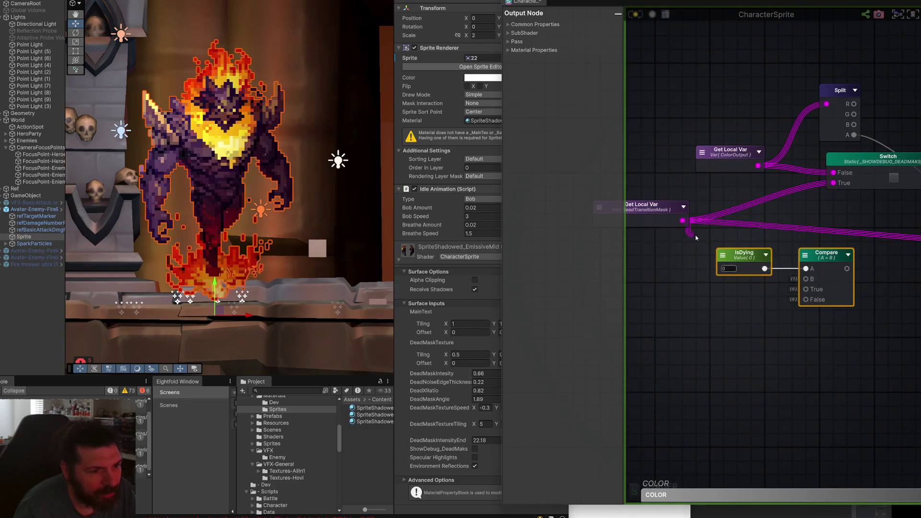
scroll(815, 288, down, 3)
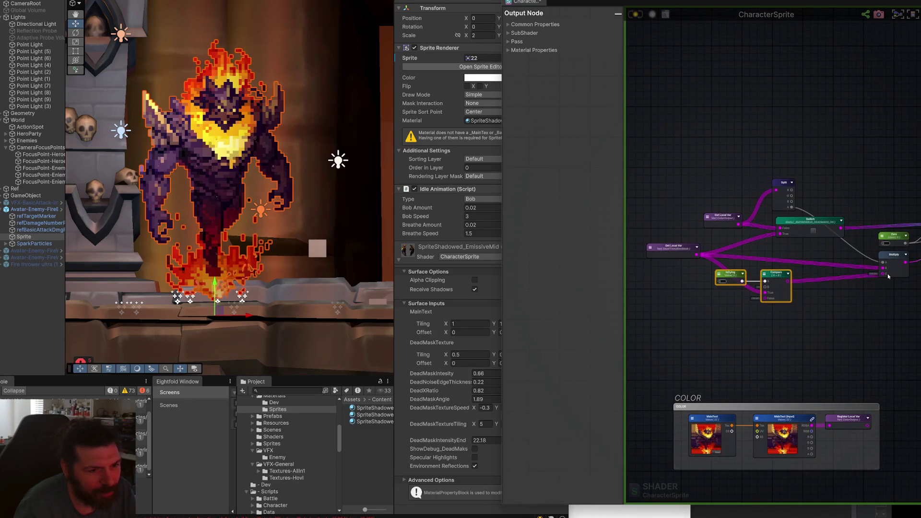
scroll(790, 298, up, 5)
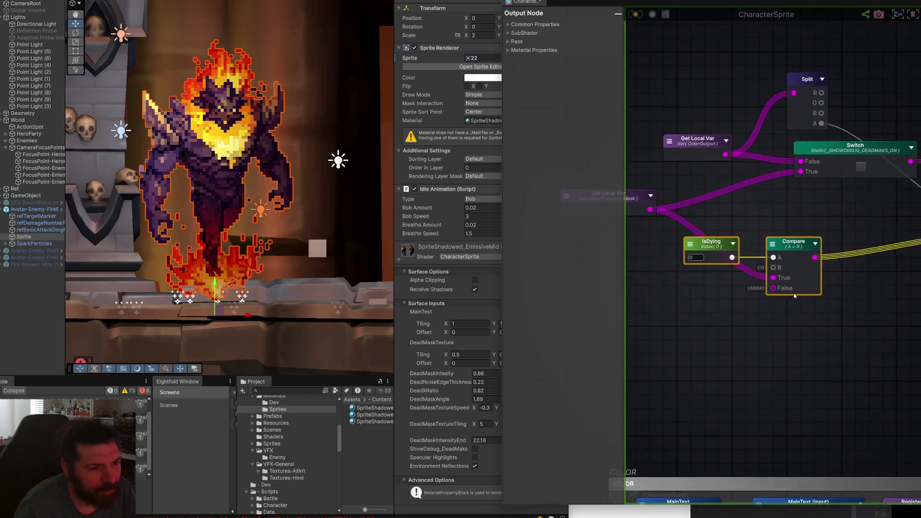
- Make the Compare node's False colour opaque white by setting its alpha to 255
click(796, 245)
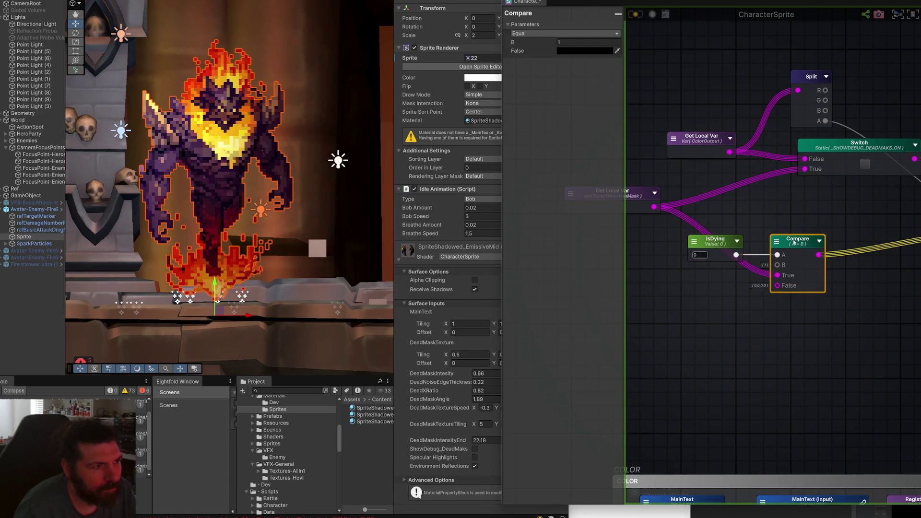
click(578, 51)
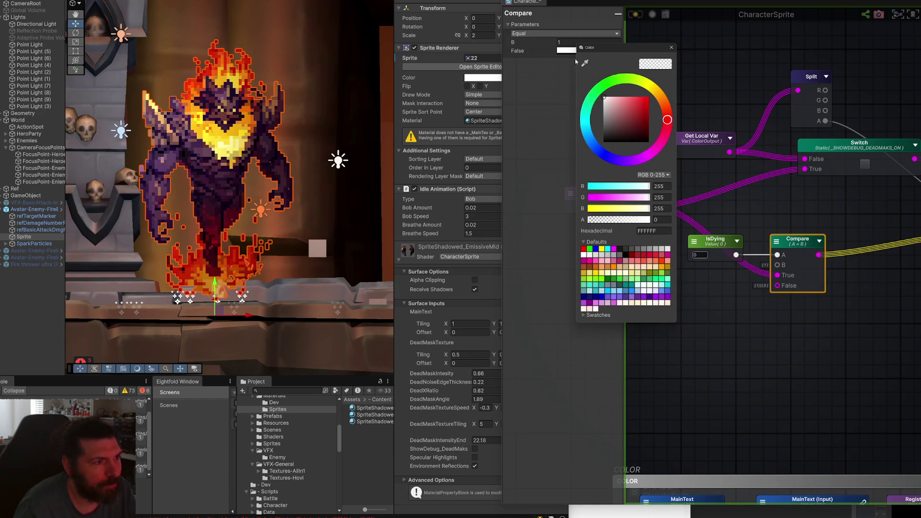
click(662, 219)
text(255)
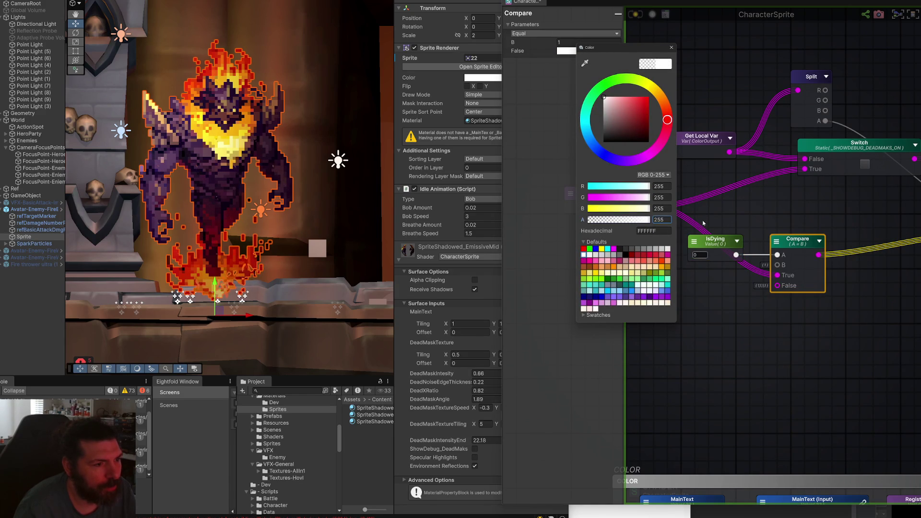
click(638, 18)
- Save and recompile the shader, then clear the node selection
key(ctrl+s)
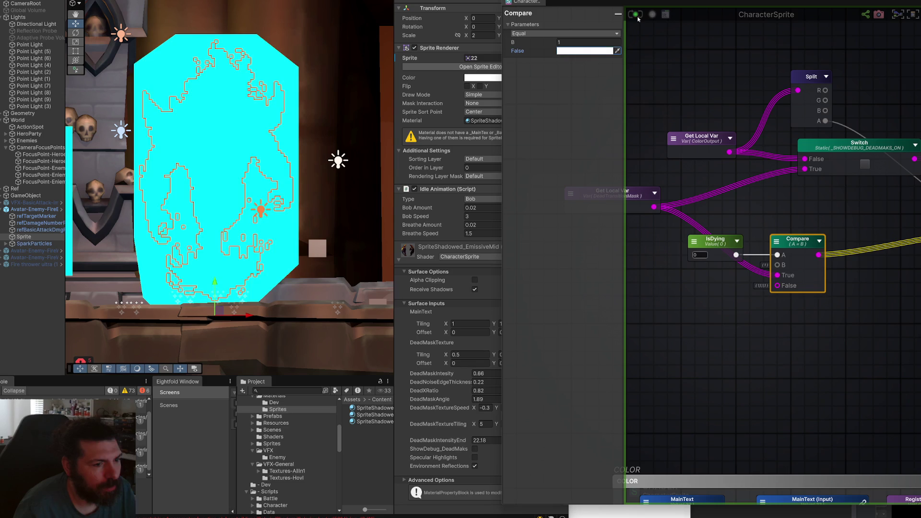
click(774, 326)
scroll(774, 325, down, 3)
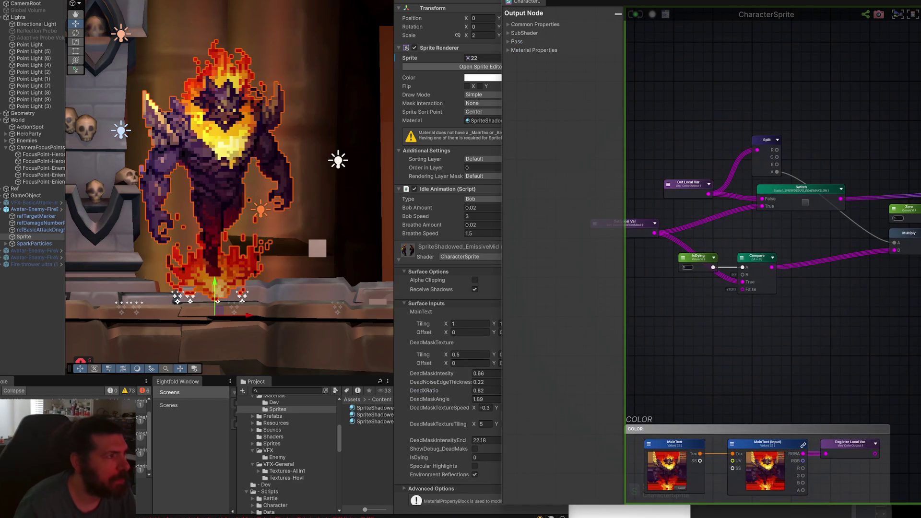
- Widen the material inspector, set DeadXRatio to 0.54, and select the IsDying field
click(485, 390)
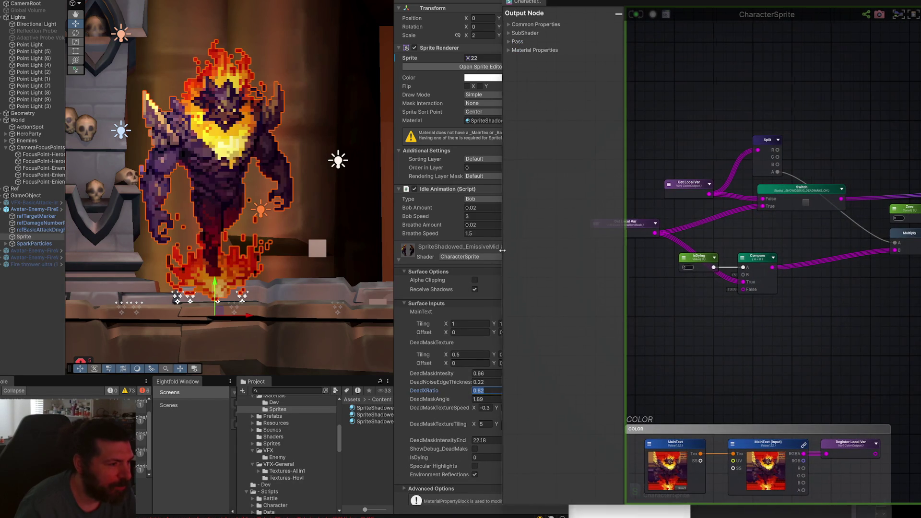
drag(503, 253, 570, 253)
text(0.54)
click(503, 458)
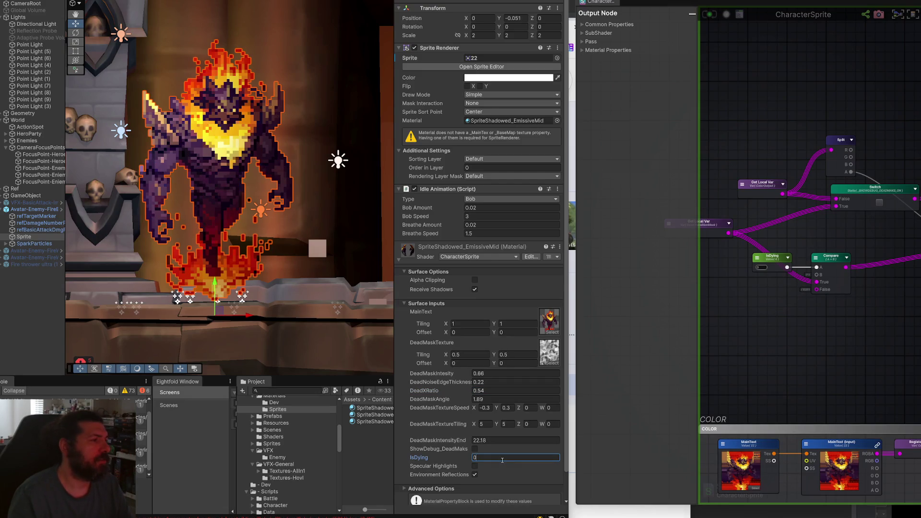
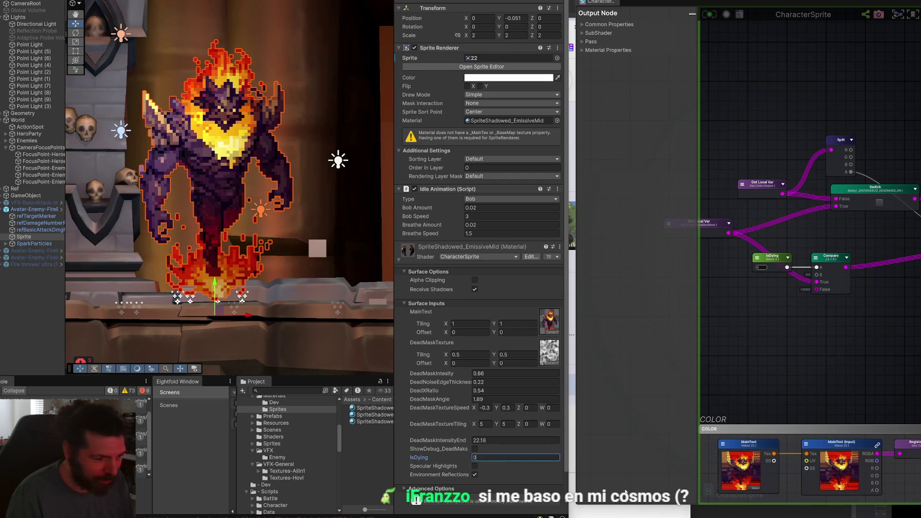
- Enter 1 in the material's IsDying field, watch the fire monster dissolve, then switch to Rider
text(1)
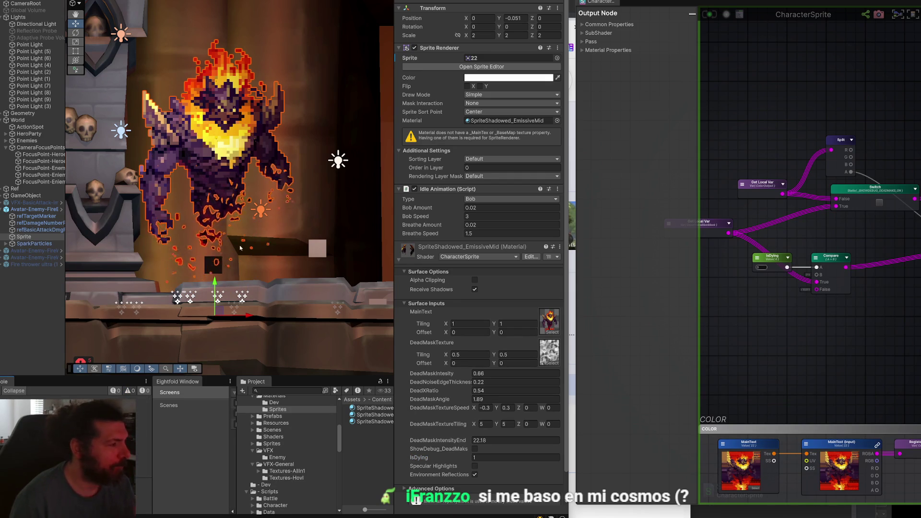
scroll(249, 223, down, 1)
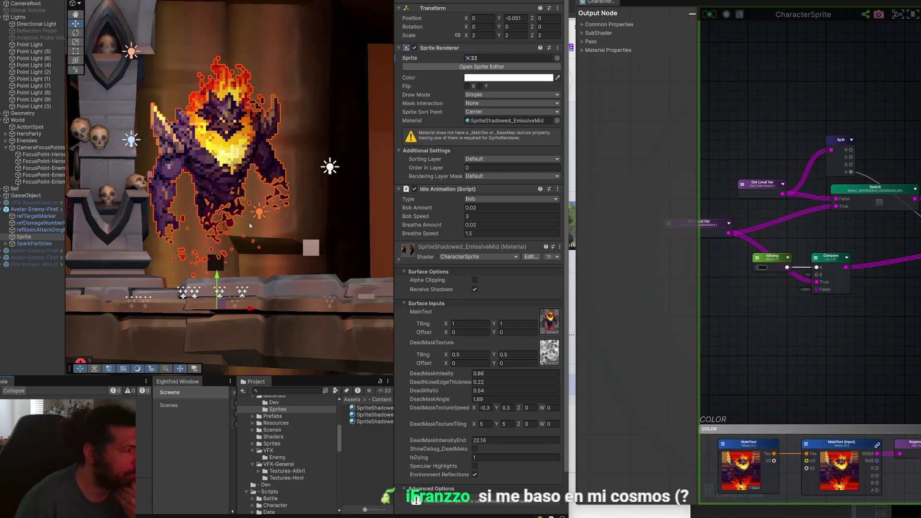
scroll(249, 222, up, 2)
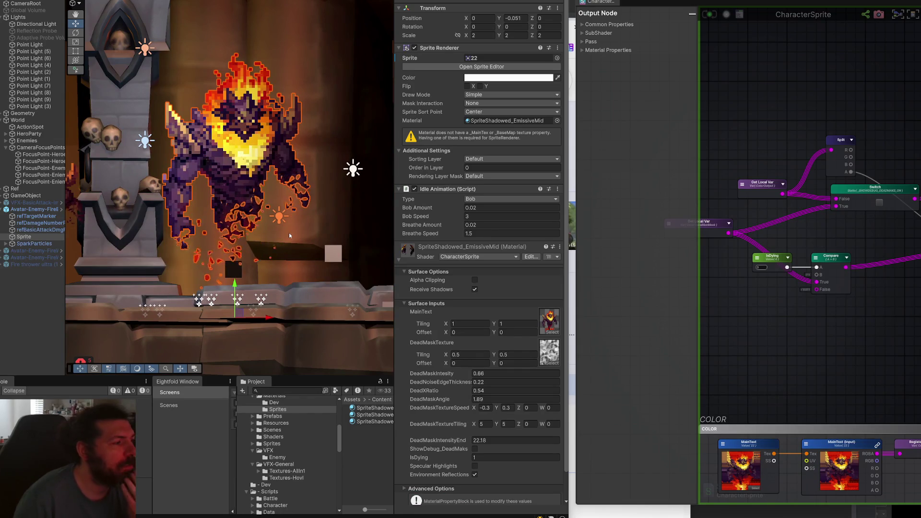
key(alt+Tab)
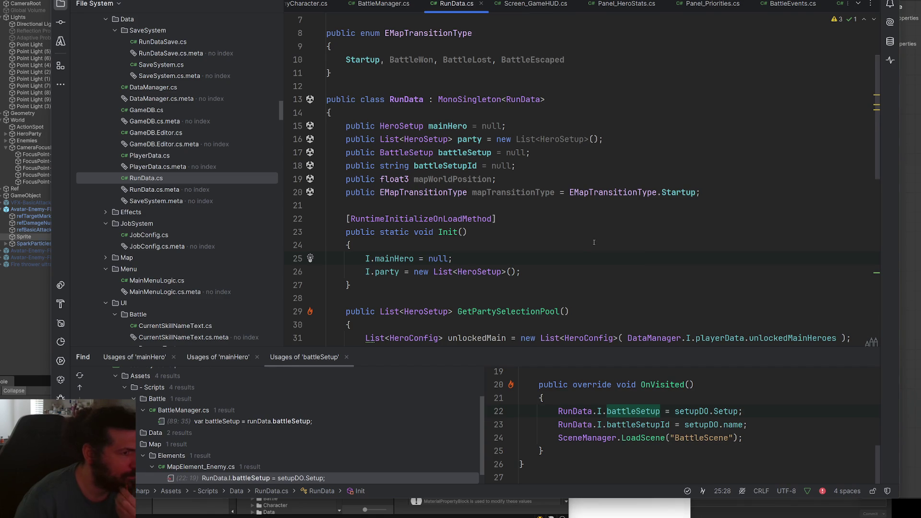
- In EnemyAvatar.cs, delete the SetActive(false) line from DoDeath
mouse_move(626, 192)
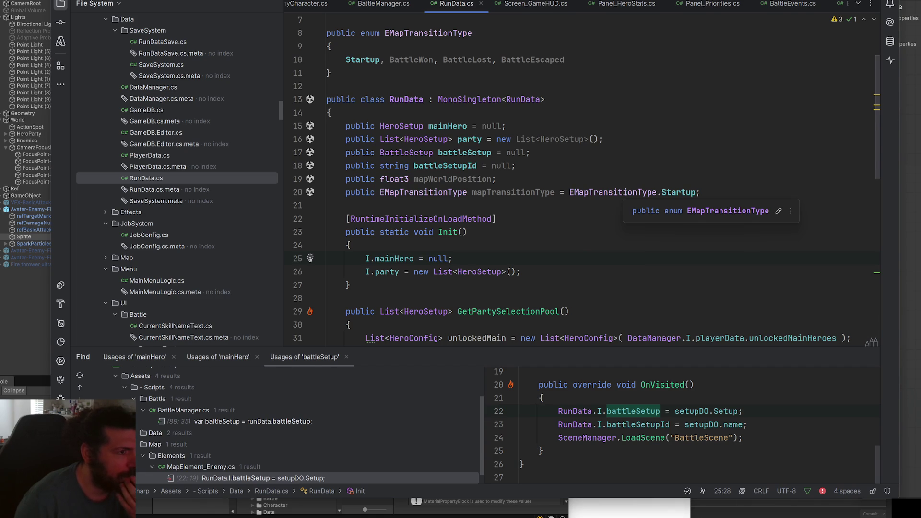
click(307, 5)
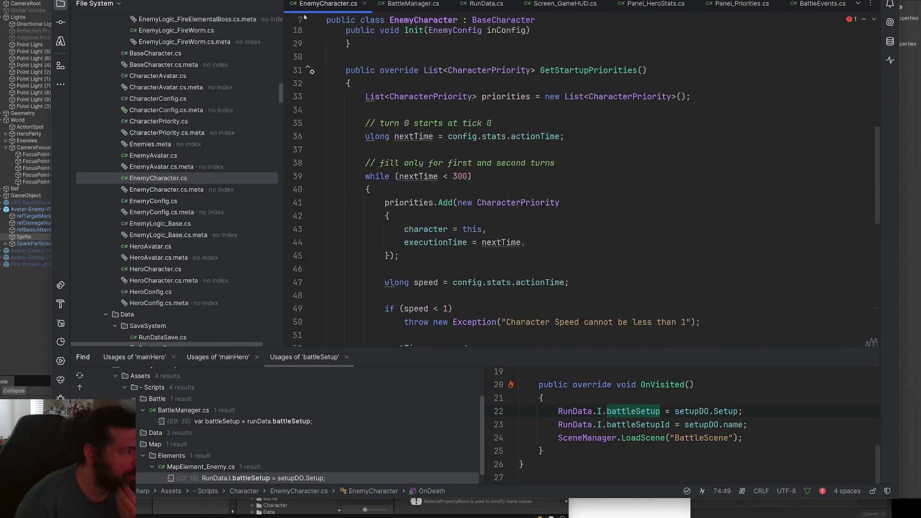
double_click(152, 156)
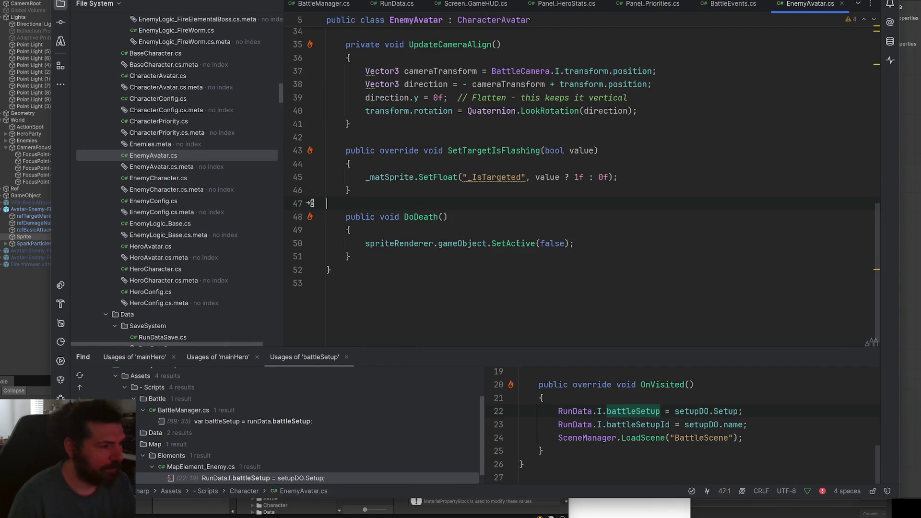
click(597, 247)
key(ctrl+x)
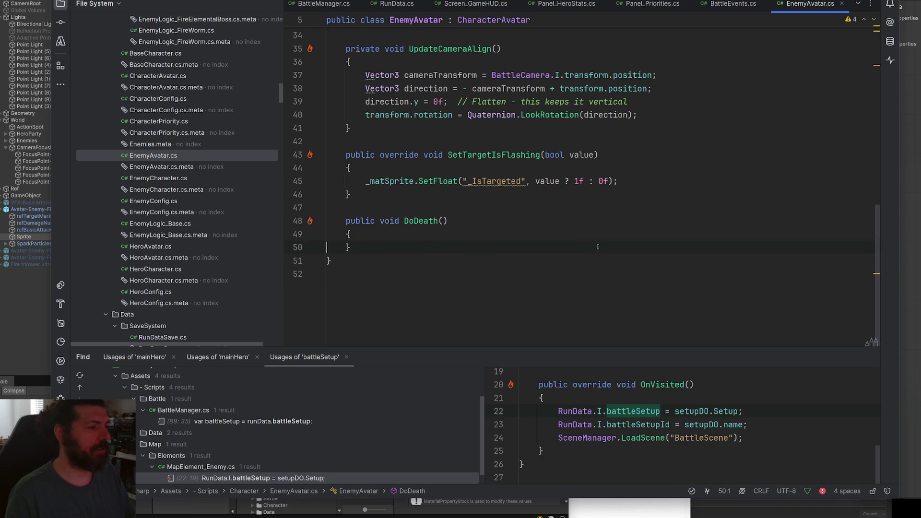
- Comment out the _IsTargeted SetFloat flashing line with Ctrl+/
scroll(579, 273, up, 3)
double_click(389, 247)
scroll(526, 231, down, 2)
drag(623, 182, 351, 180)
click(352, 247)
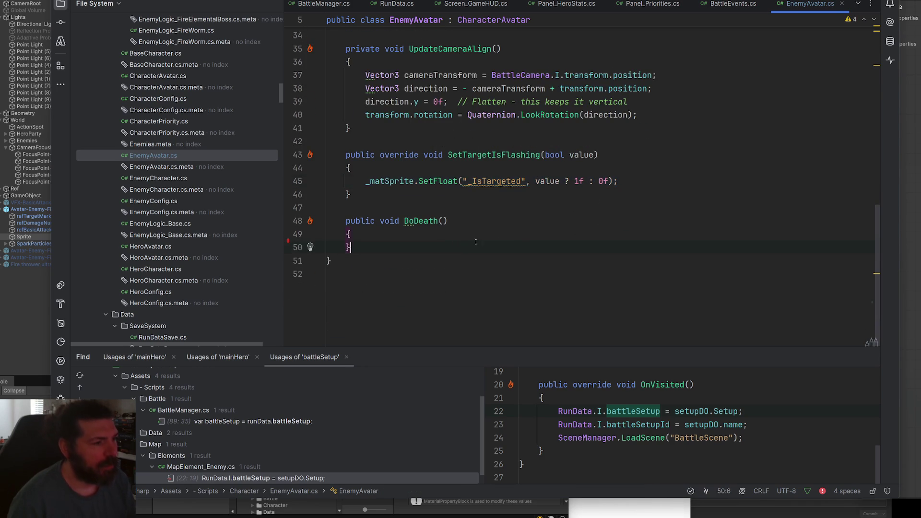
scroll(599, 217, up, 5)
scroll(599, 217, down, 3)
click(633, 247)
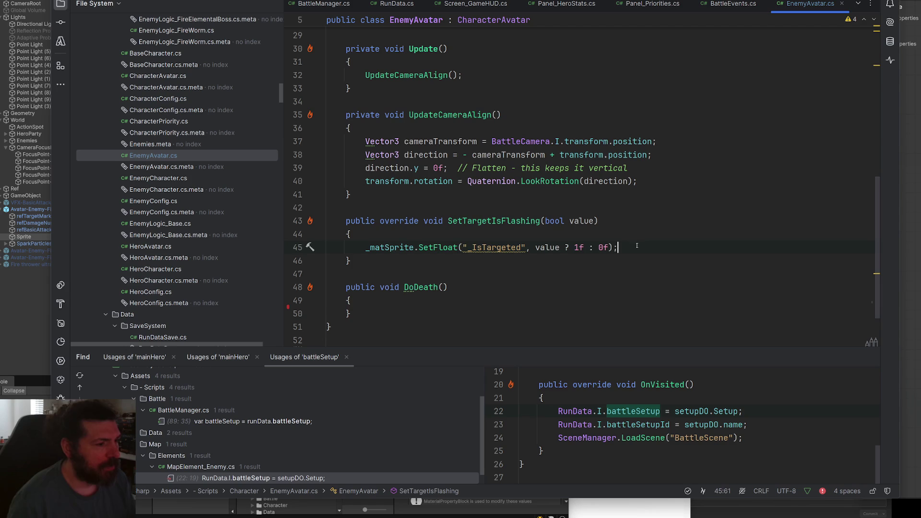
key(ctrl+slash)
- Back in Unity, view the settings of the shader graph's Int property
scroll(637, 246, up, 7)
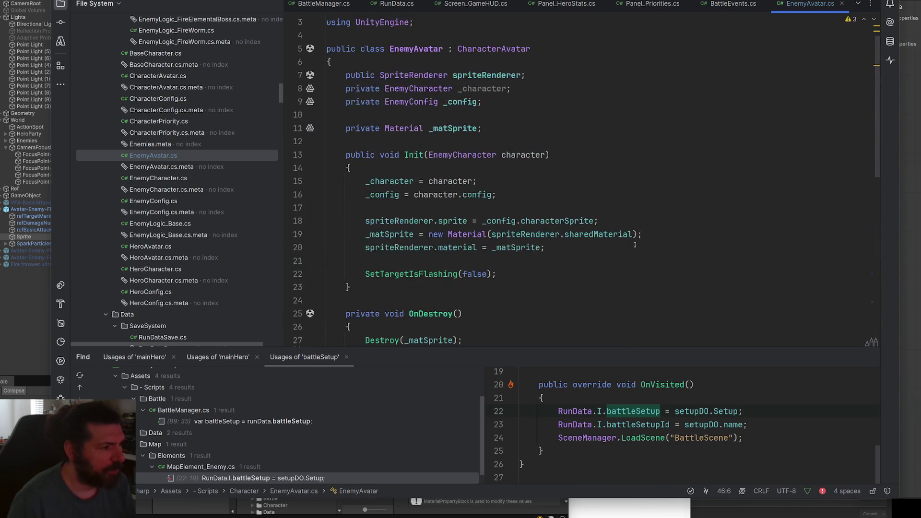
scroll(406, 315, down, 5)
scroll(406, 315, down, 3)
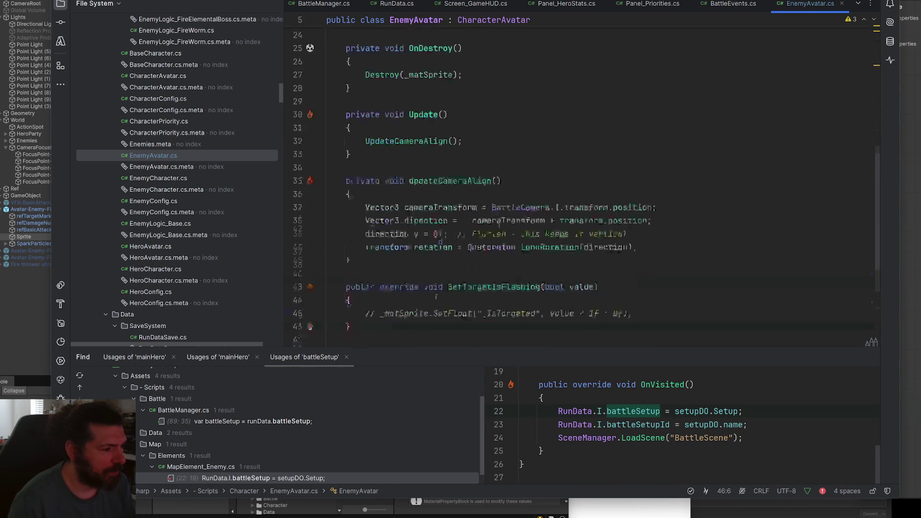
double_click(396, 247)
scroll(868, 56, up, 5)
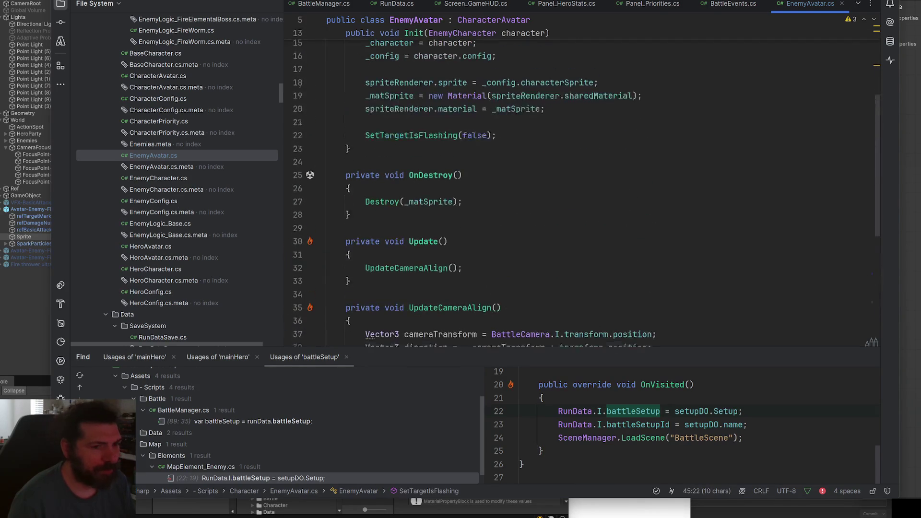
key(alt+Tab)
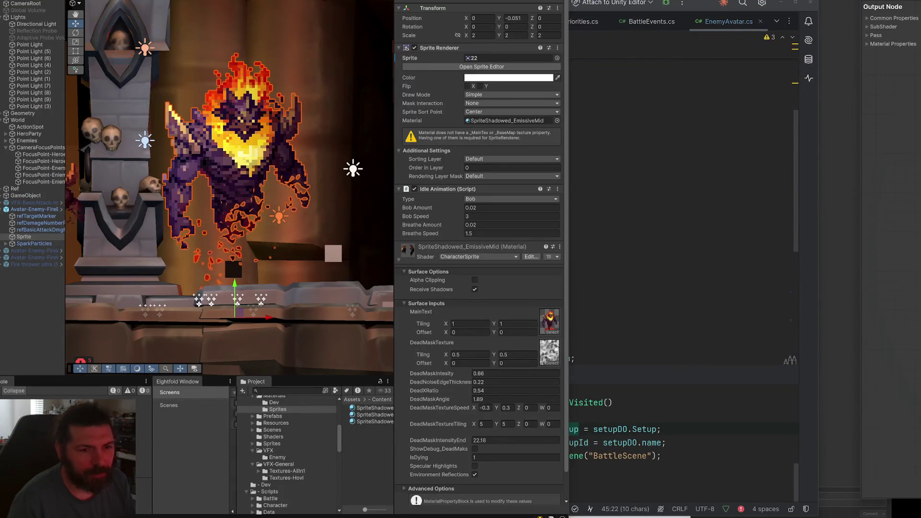
click(920, 143)
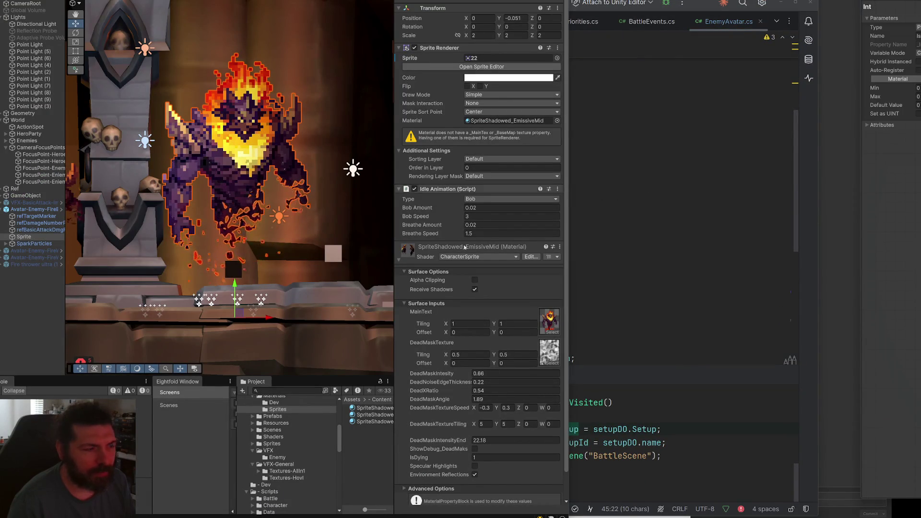
- Add _matSprite.SetInt("_isDying", 0); to the Init method
click(618, 246)
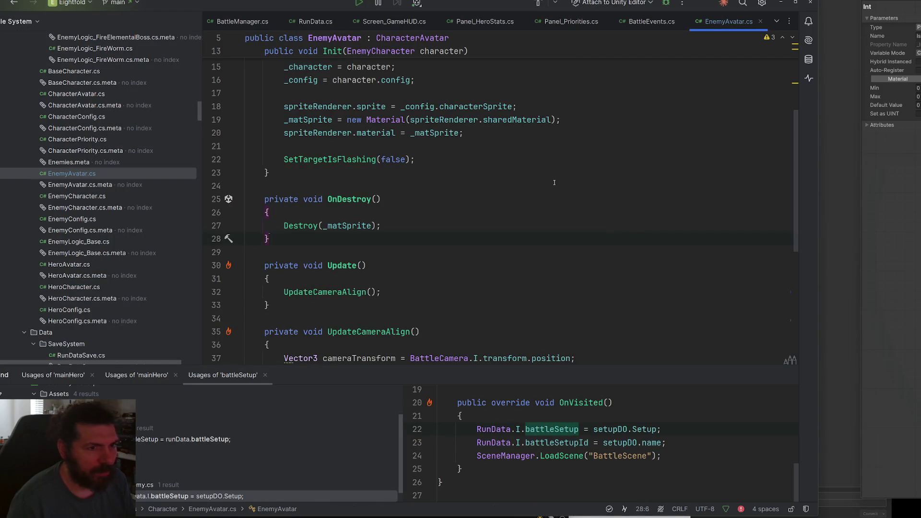
scroll(393, 226, up, 3)
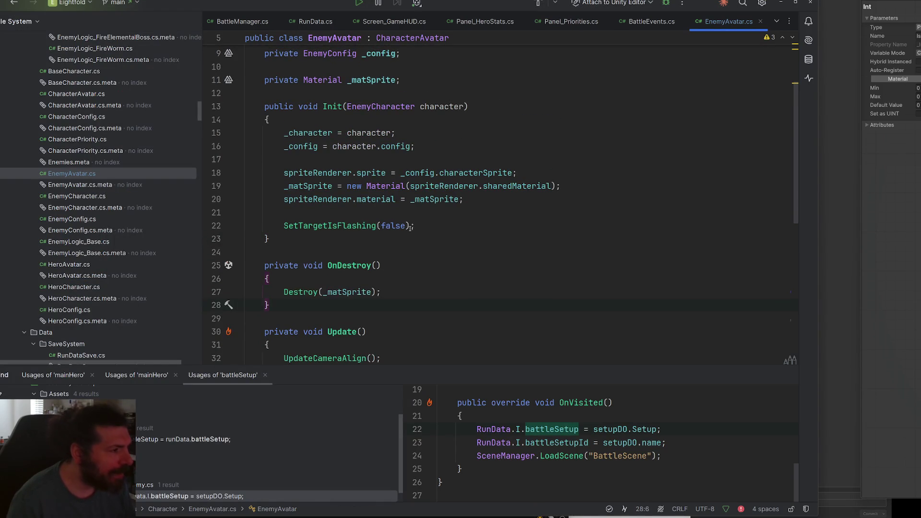
click(443, 227)
key(Up)
key(Return)
key(Return)
key(Up)
text(_matSprite.)
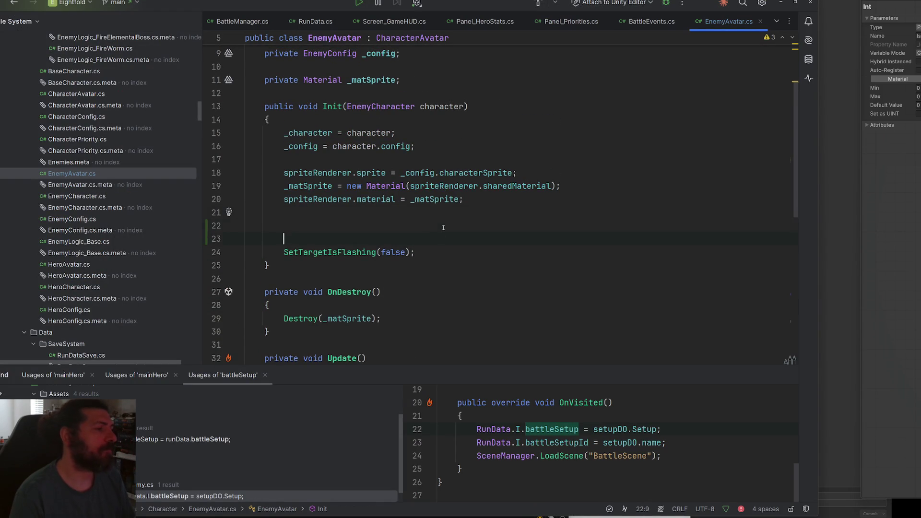
text(setI)
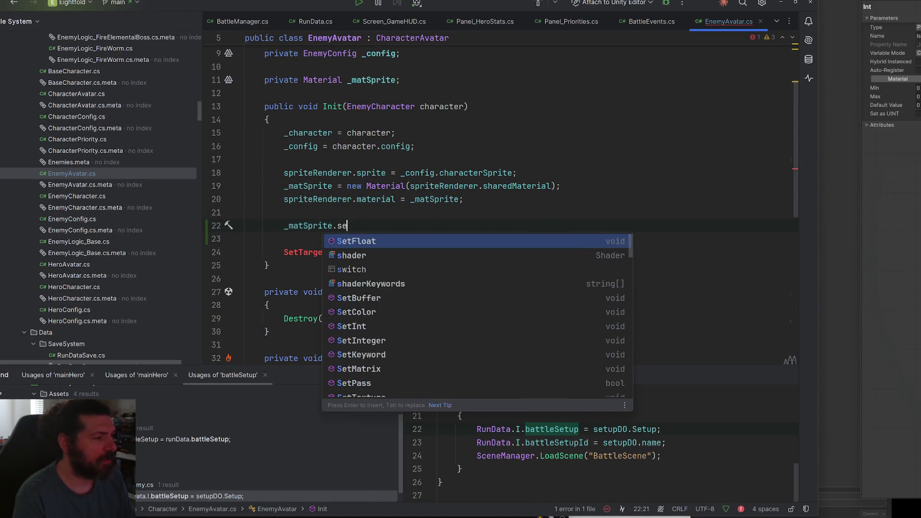
key(Return)
text("_)
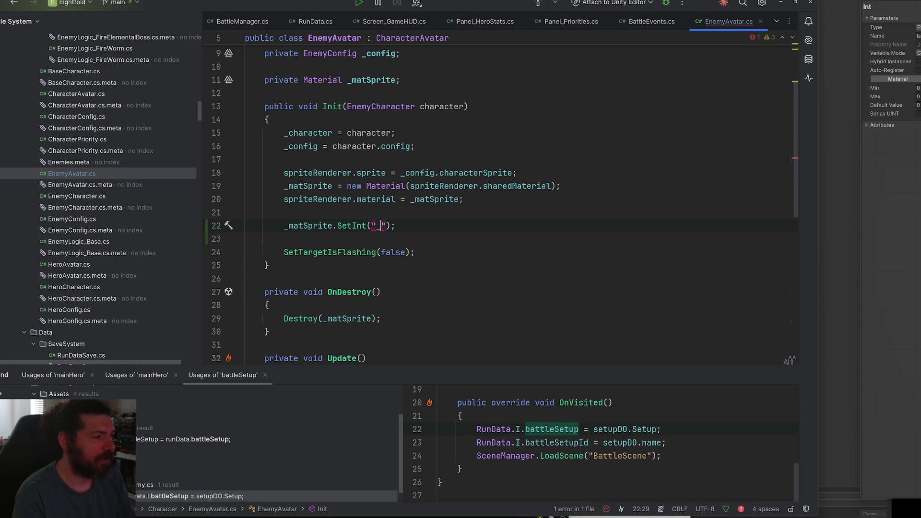
text(isDying", 0)
key(Down)
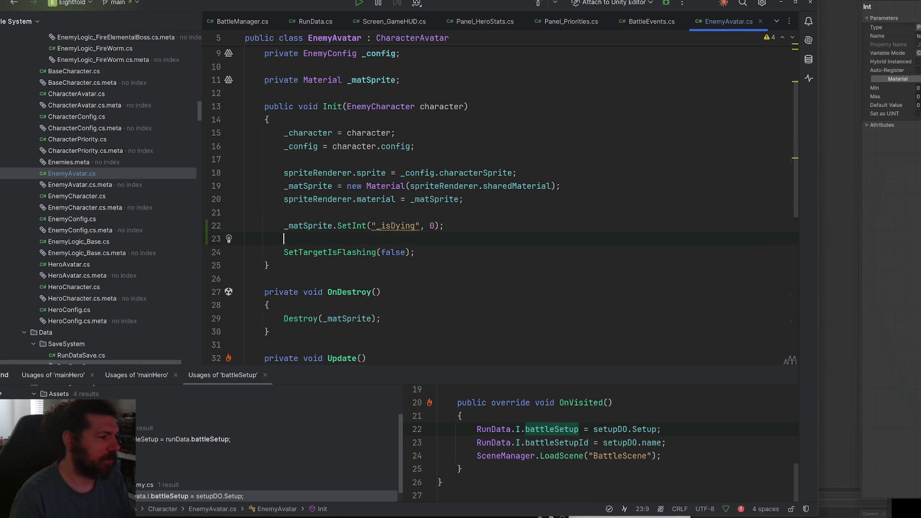
- Paste the _isDying line into DoDeath with the value changed to 1, then return to Unity
drag(445, 225, 284, 225)
scroll(472, 234, down, 3)
scroll(471, 235, down, 6)
click(458, 186)
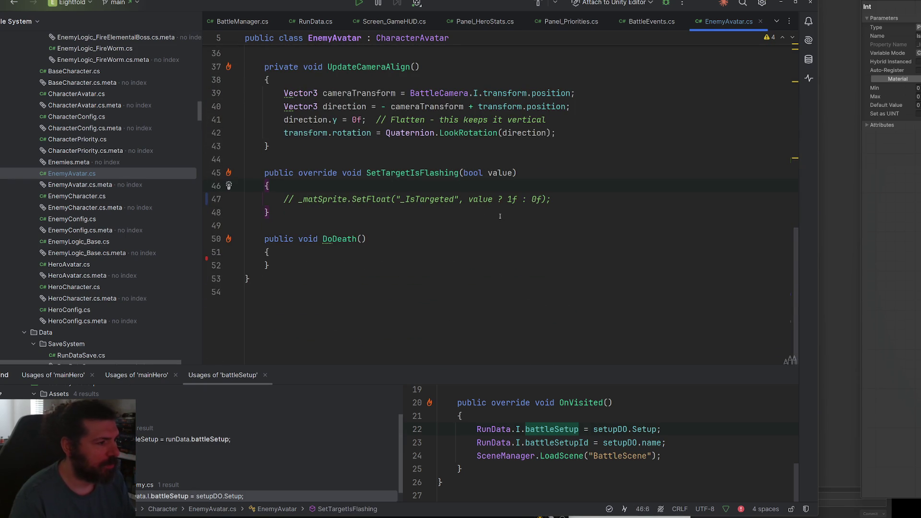
click(424, 252)
key(Return)
key(Return)
key(Up)
key(ctrl+v)
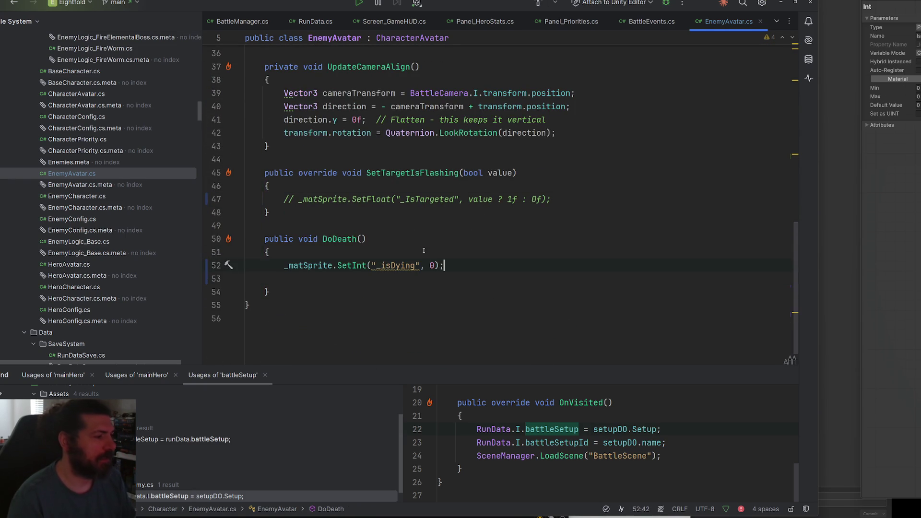
key(Left)
key(Left)
key(Left)
key(Right)
key(Right)
key(Right)
key(BackSpace)
text(1)
key(Down)
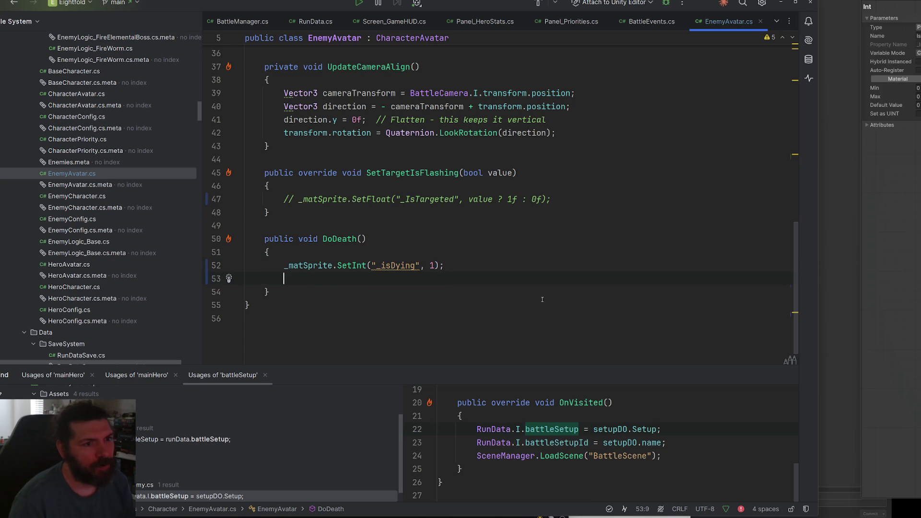
click(892, 204)
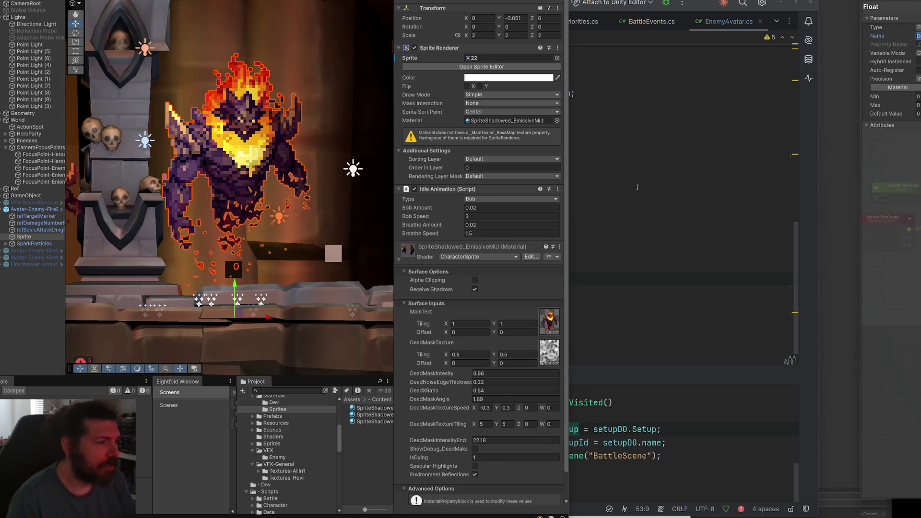
- Add _matSprite.SetFloat("DeadXRatio", 1f); to DoDeath after the _isDying line
key(alt+Tab)
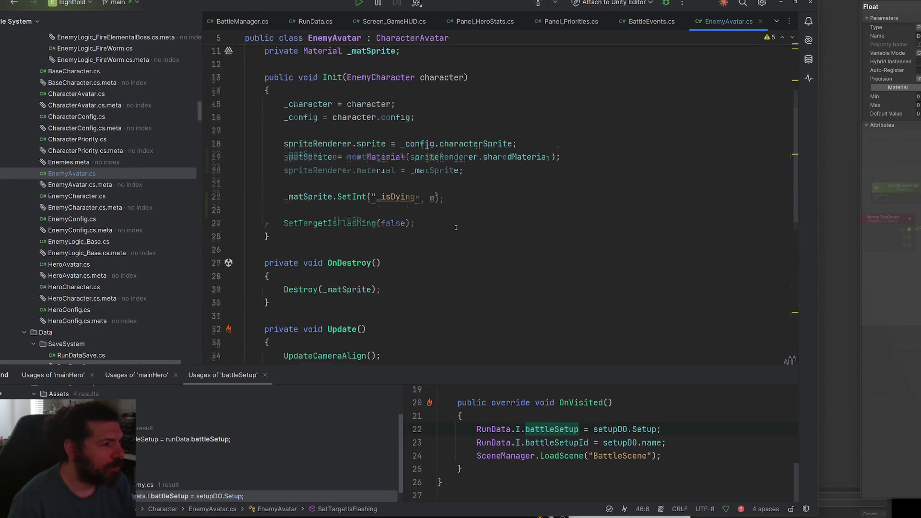
scroll(456, 228, down, 8)
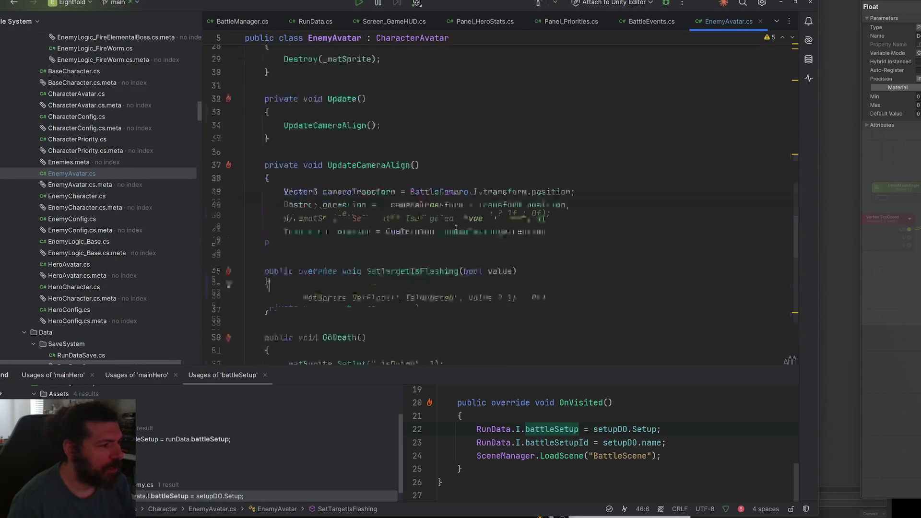
click(463, 267)
key(Return)
text(_matSprite.SetInt("_isFlashing", 0);)
double_click(400, 278)
text(DeadXRatio)
double_click(361, 279)
text(Set)
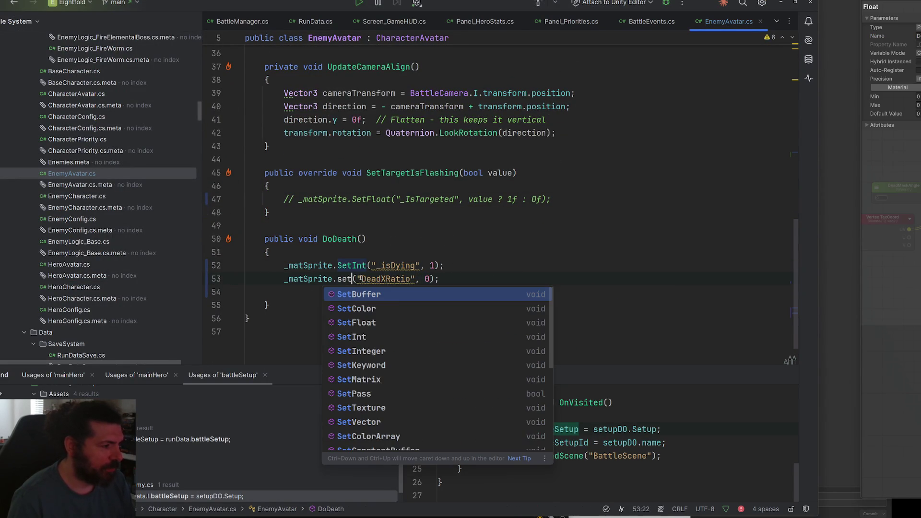
key(Down)
key(Down)
key(Return)
double_click(451, 279)
text(1f)
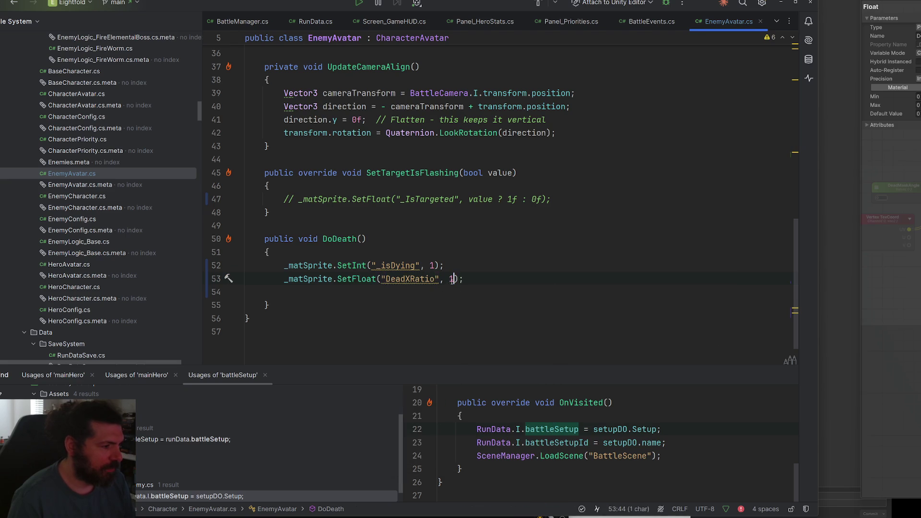
key(Up)
key(Up)
- Lower the material's DeadXRatio to about 0.12 in Unity, then return to DoDeath in Rider
key(alt+Tab)
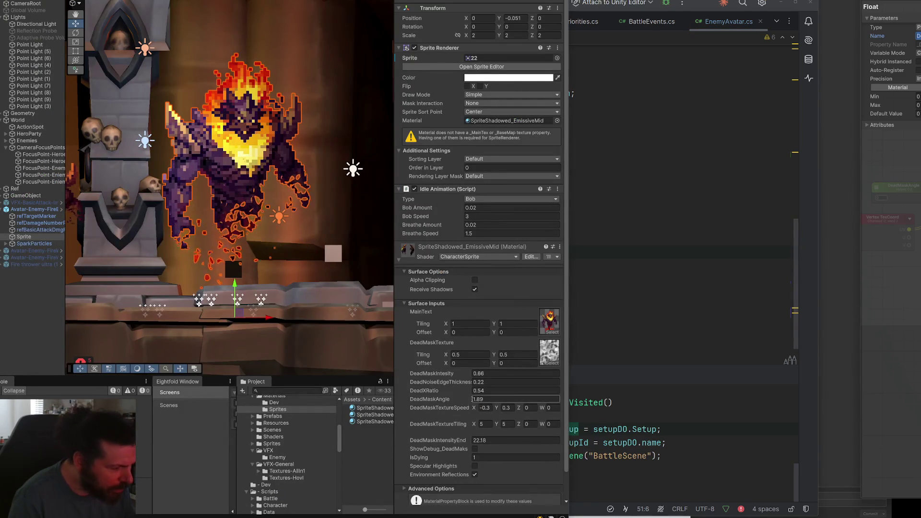
drag(462, 390, 458, 398)
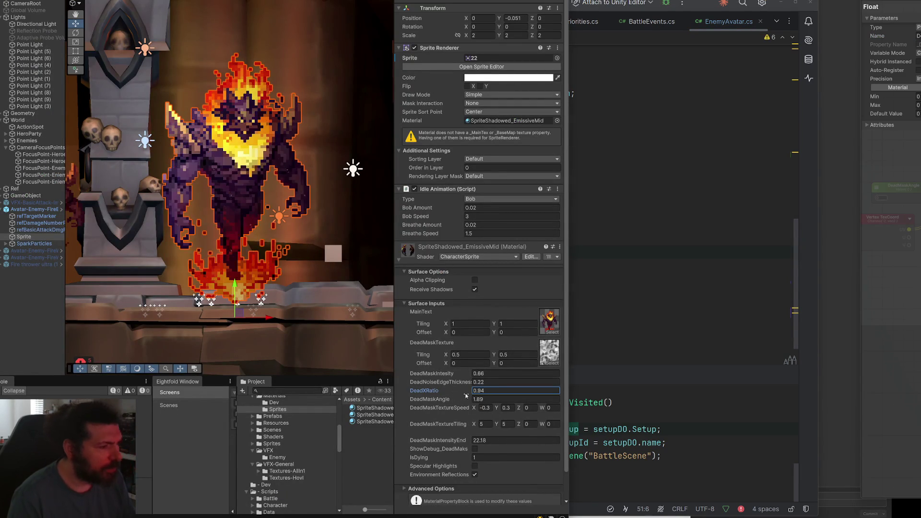
key(alt+Tab)
click(509, 242)
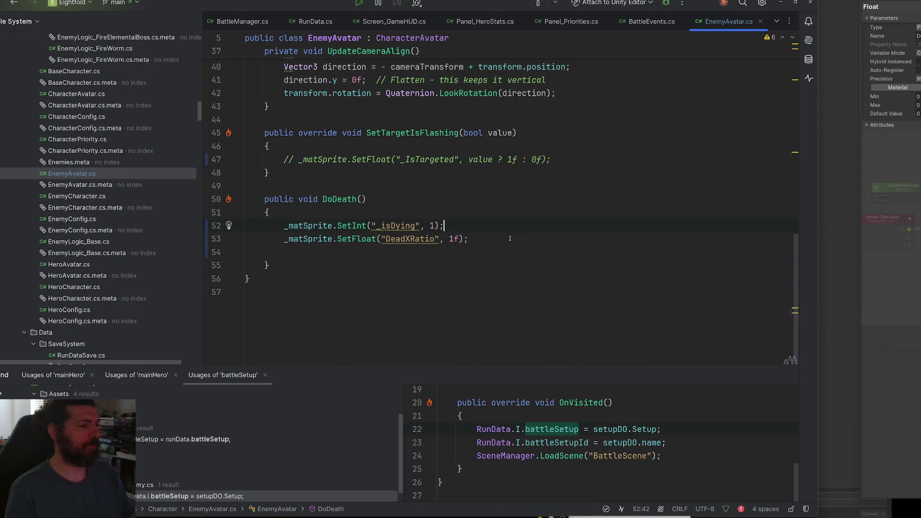
scroll(529, 228, up, 3)
scroll(529, 228, up, 10)
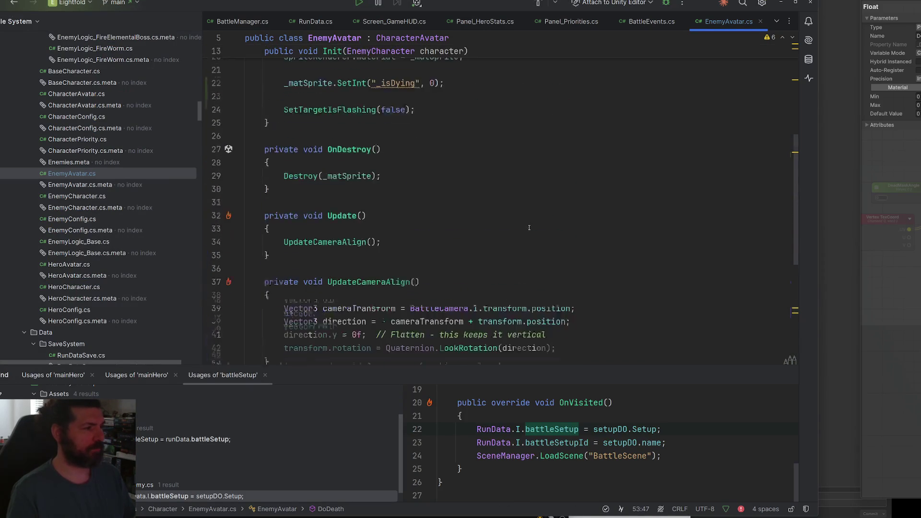
scroll(529, 227, down, 12)
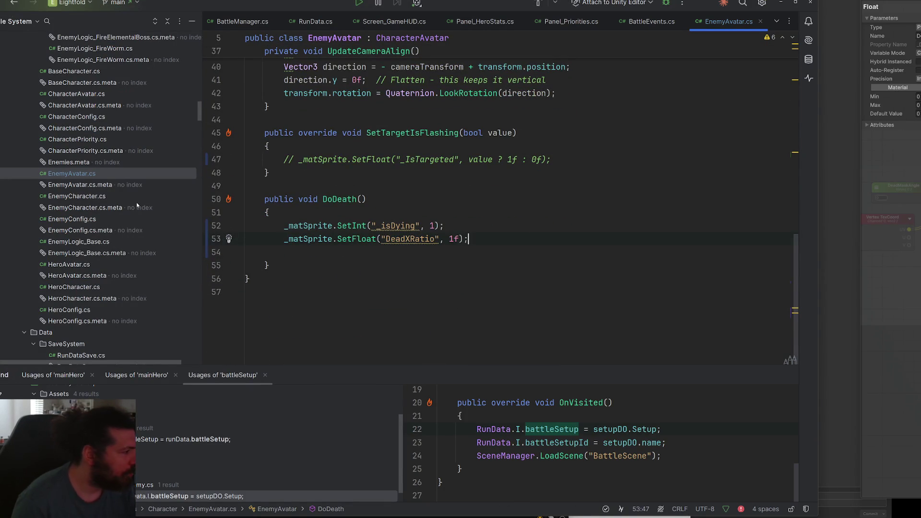
- Copy the DOTween animation block (lines 55–63) from UI_PriorityChar.cs and go to EnemyAvatar.cs
click(406, 26)
scroll(171, 211, down, 5)
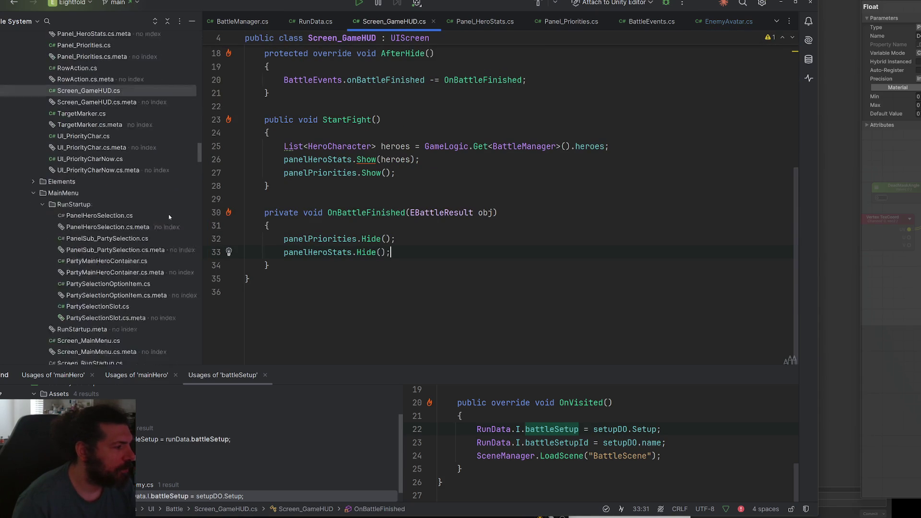
double_click(84, 128)
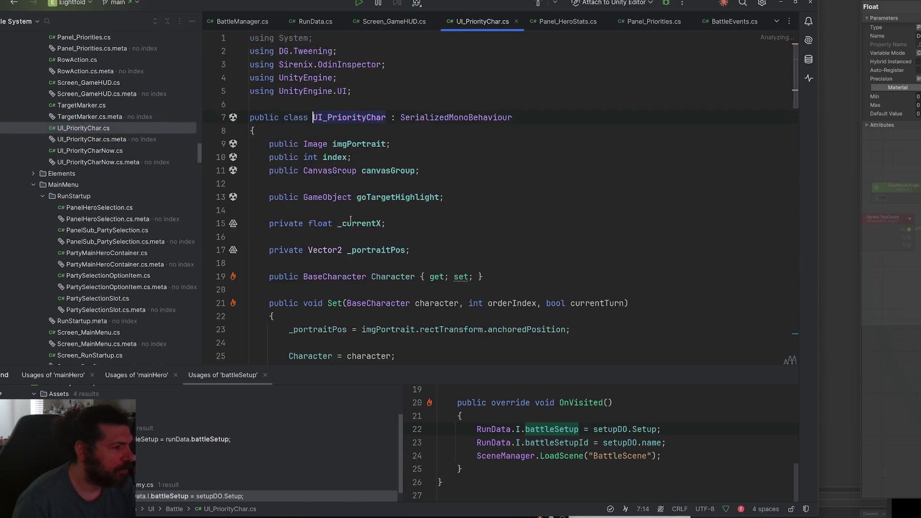
scroll(371, 235, down, 10)
scroll(371, 234, down, 3)
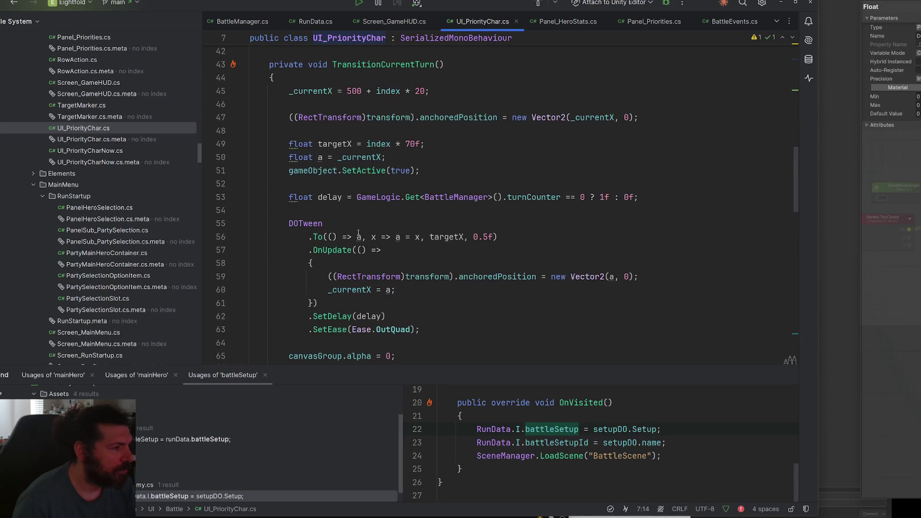
scroll(379, 218, down, 2)
drag(420, 263, 289, 156)
key(ctrl+c)
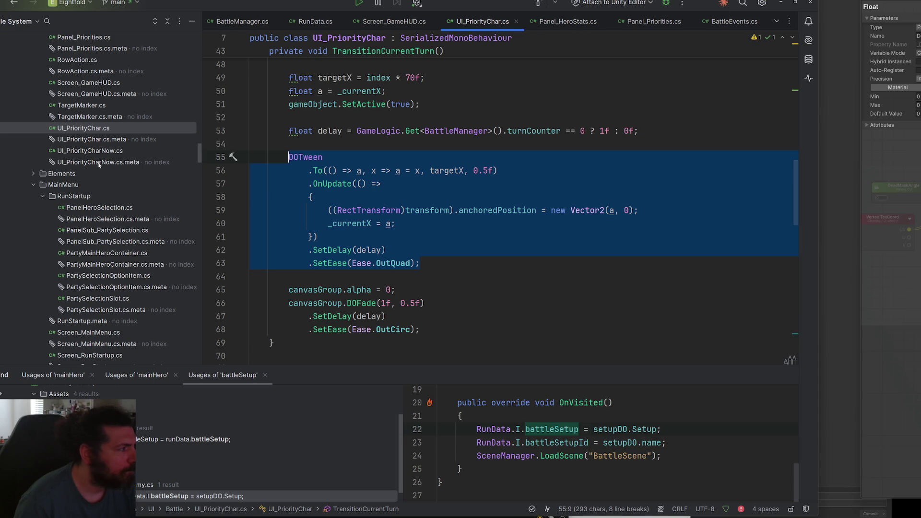
scroll(95, 162, up, 8)
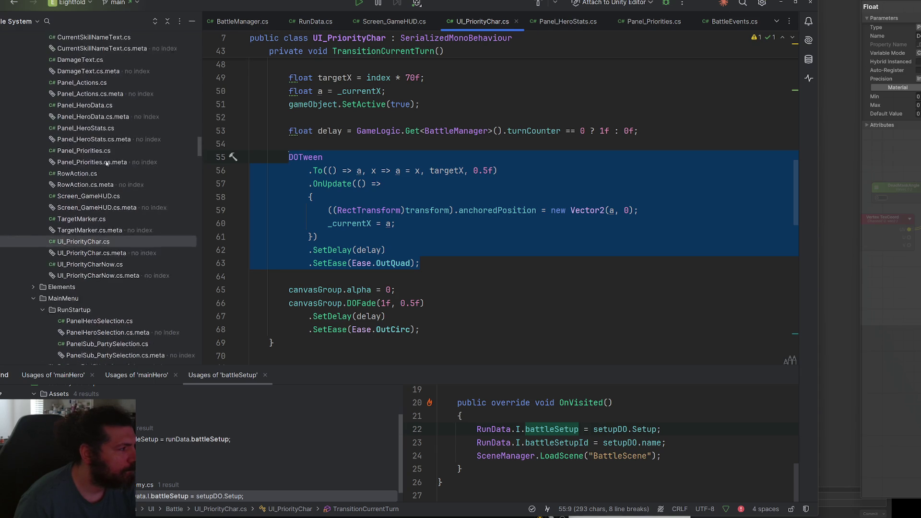
click(725, 22)
key(ctrl+minus)
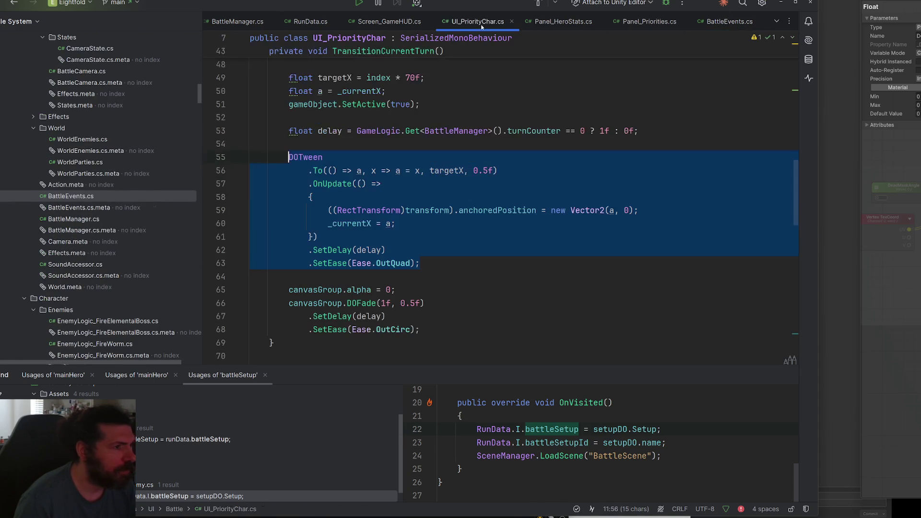
click(776, 22)
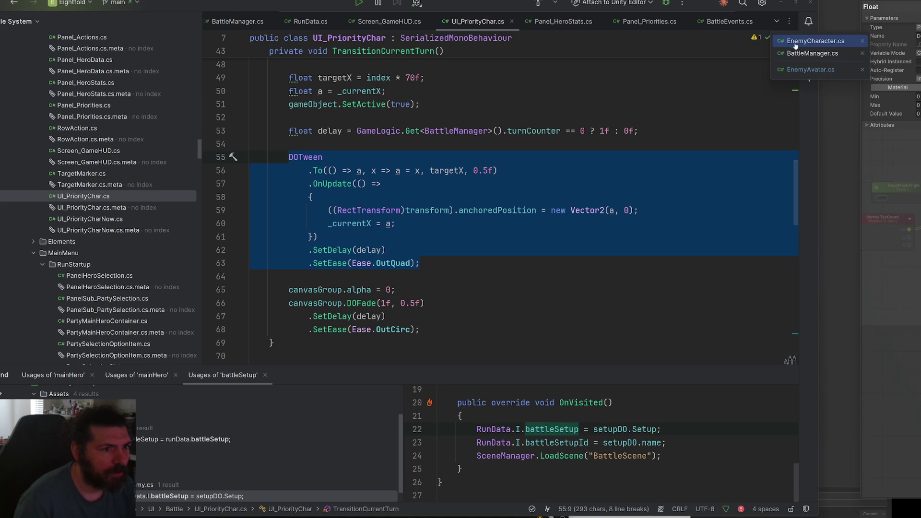
click(811, 70)
- Paste the DOTween block into DoDeath, import the DOTween namespace, and declare float a
key(Return)
key(Return)
key(ctrl+v)
click(338, 132)
key(alt+Return)
key(Return)
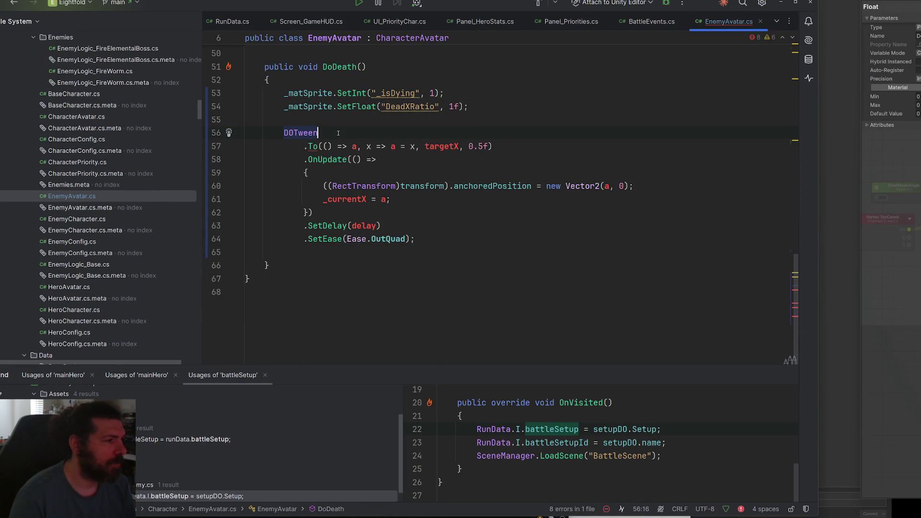
click(328, 124)
key(Return)
text(float a)
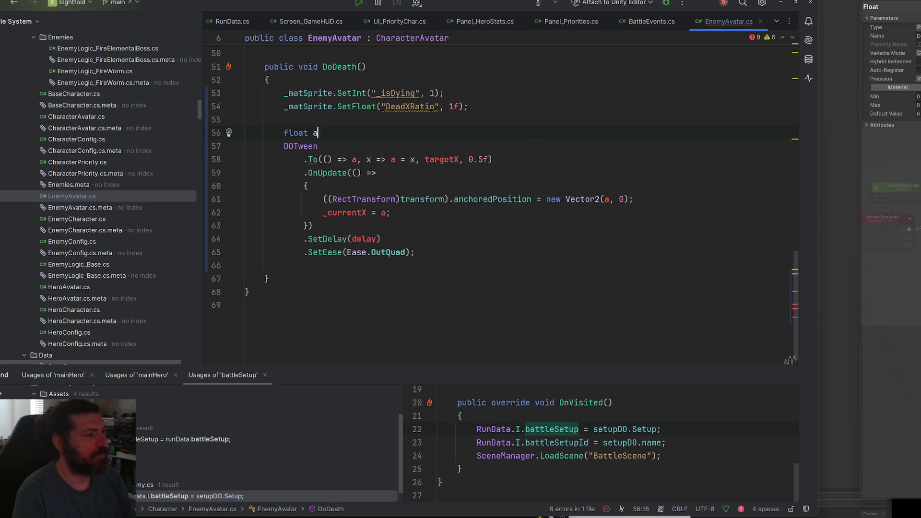
text(= 0 ;)
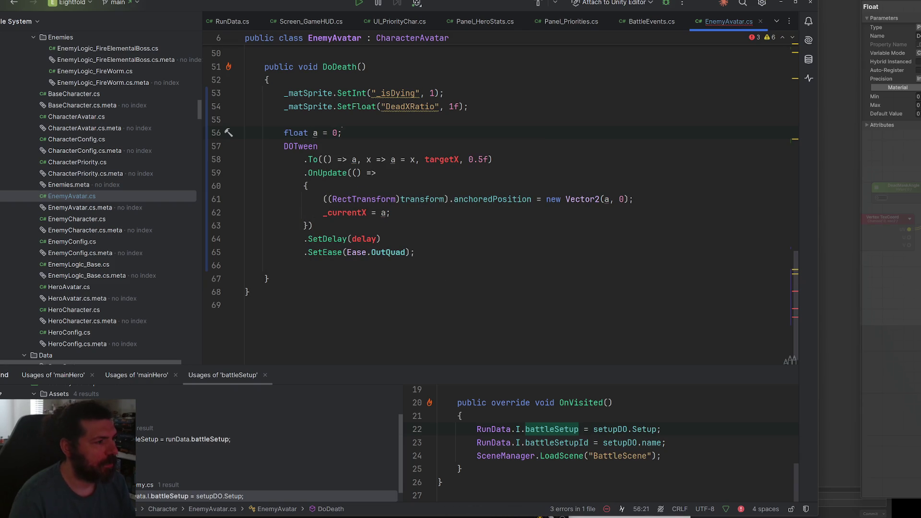
text(f)
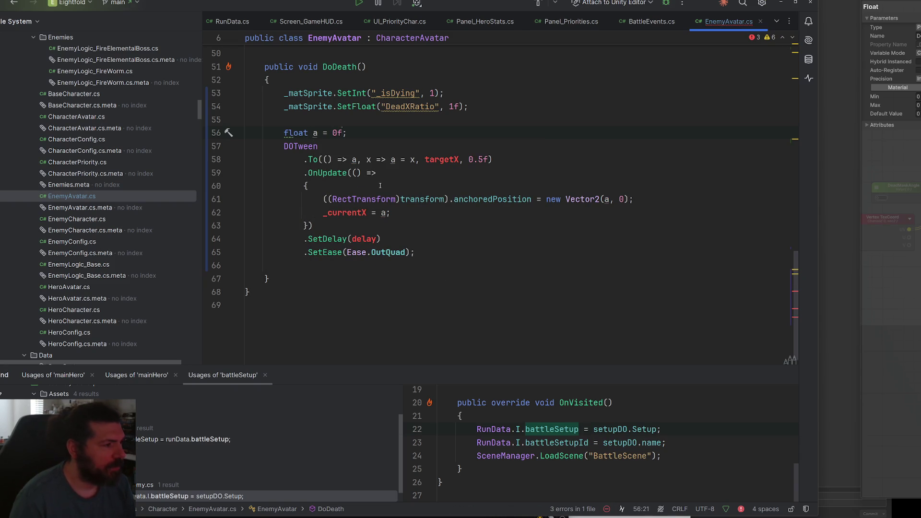
- Make the tween run a from 1 to 0 and delete the old position-update lines
double_click(454, 159)
text(1f)
click(450, 143)
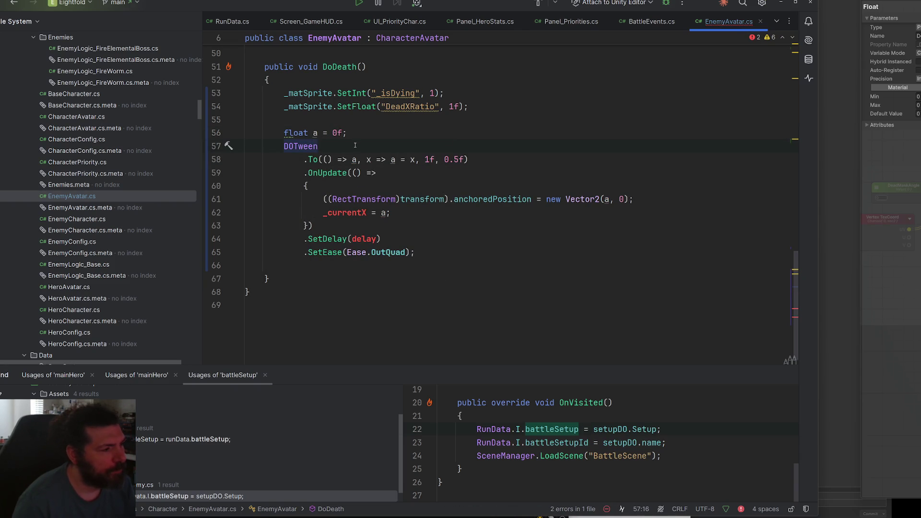
scroll(393, 218, up, 3)
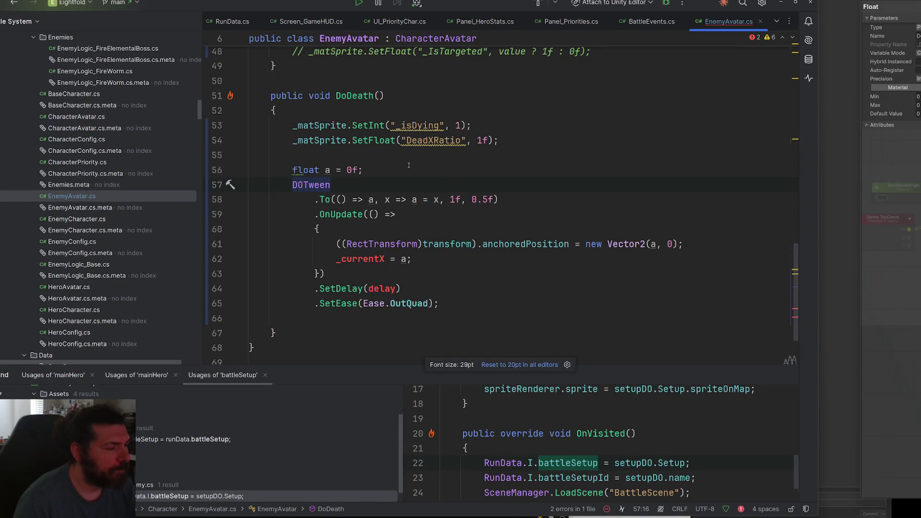
drag(346, 170, 353, 170)
text(1)
drag(451, 199, 456, 199)
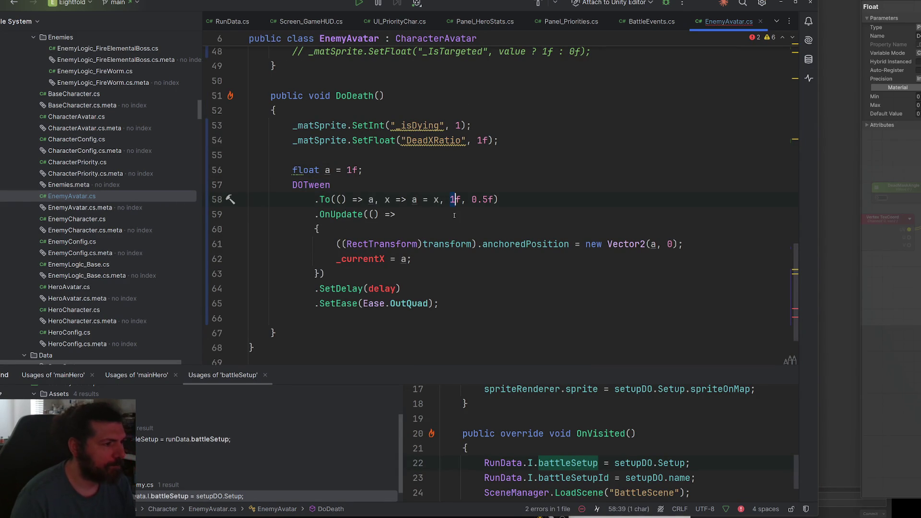
text(0)
key(Escape)
key(Down)
key(Down)
key(Down)
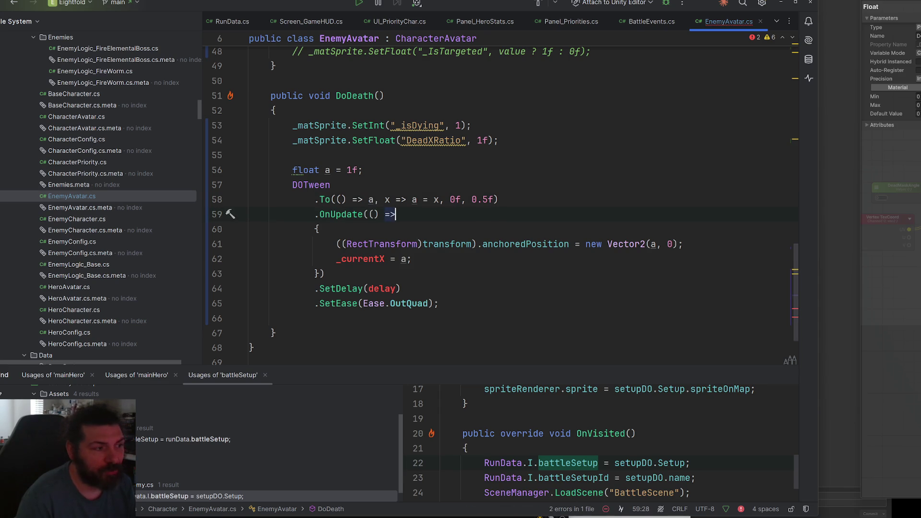
key(Down)
key(shift+Up)
key(shift+Home)
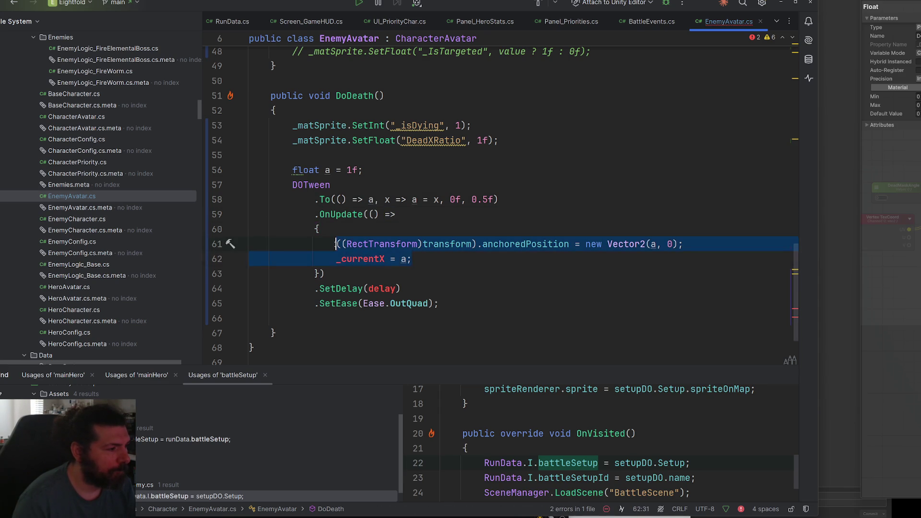
key(BackSpace)
- Remove SetDelay and put the _DeadXRatio SetFloat call inside the tween's OnUpdate
click(410, 275)
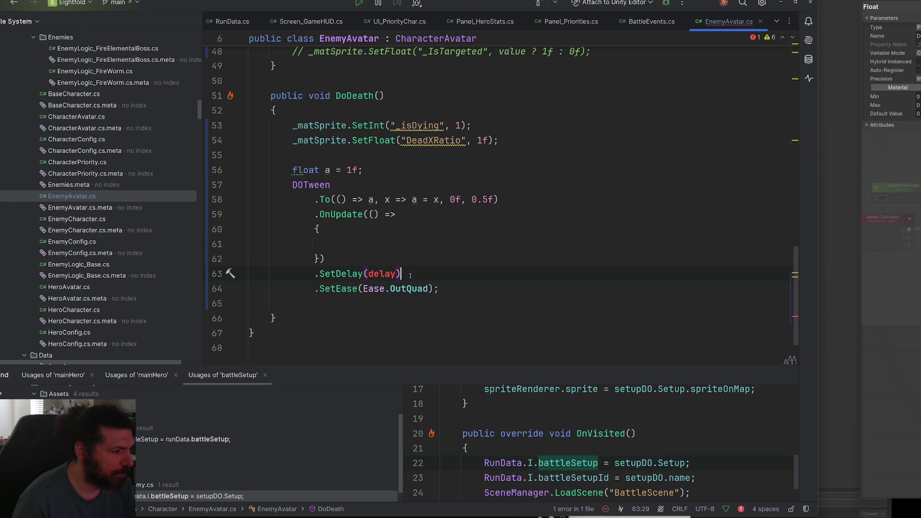
key(ctrl+x)
key(Tab)
key(Tab)
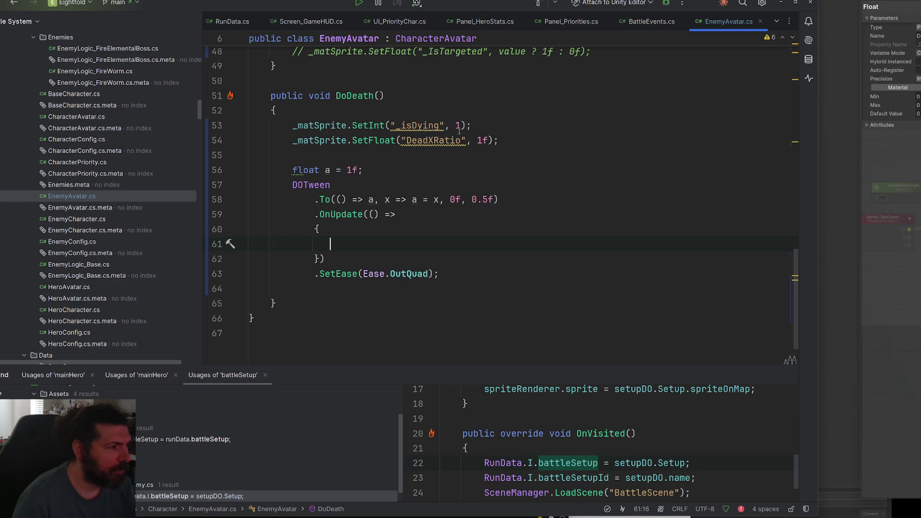
click(507, 141)
text())
key(BackSpace)
text(_)
drag(503, 139, 293, 144)
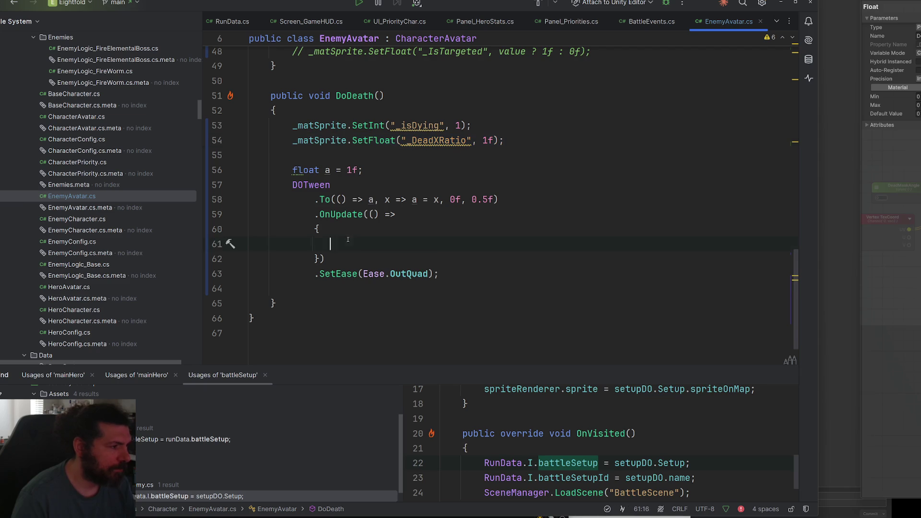
key(ctrl+v)
key(alt+Tab)
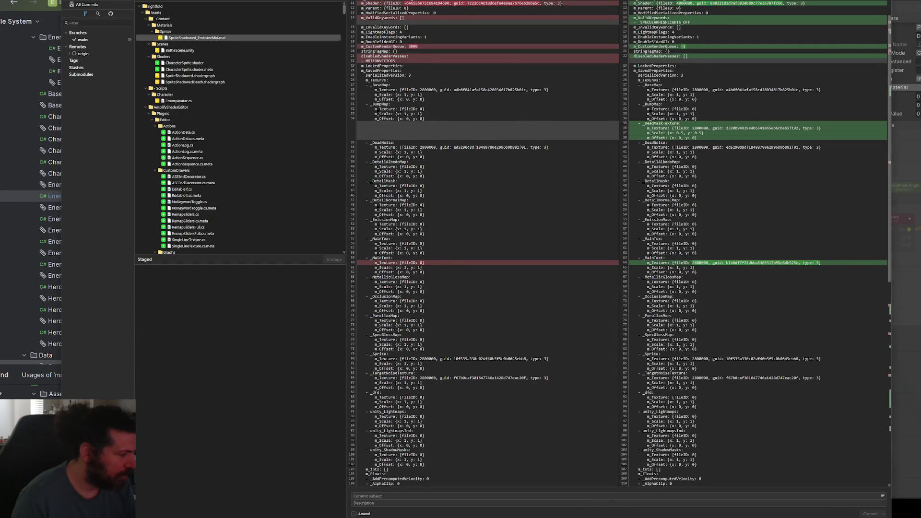
- Drag the enemy material's DeadXRatio from 0.94 down to 0.84, then return to Rider
key(alt+Tab)
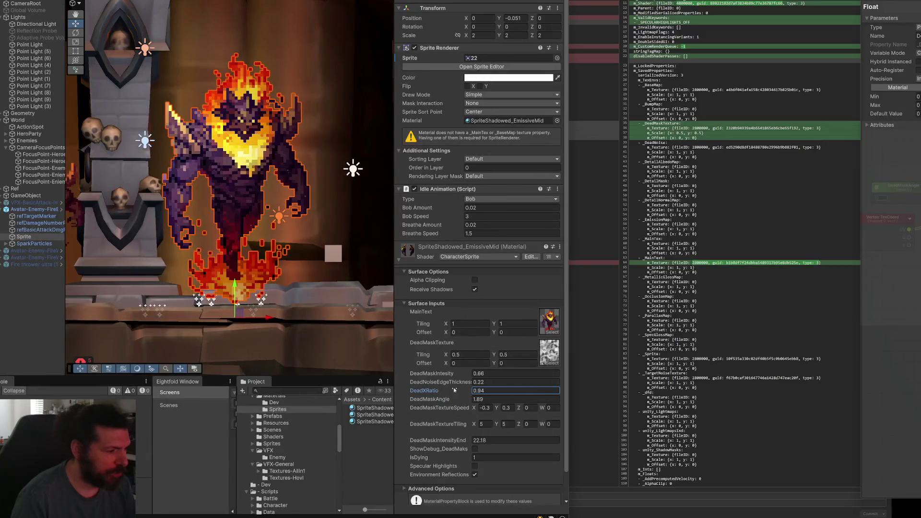
drag(461, 392, 445, 394)
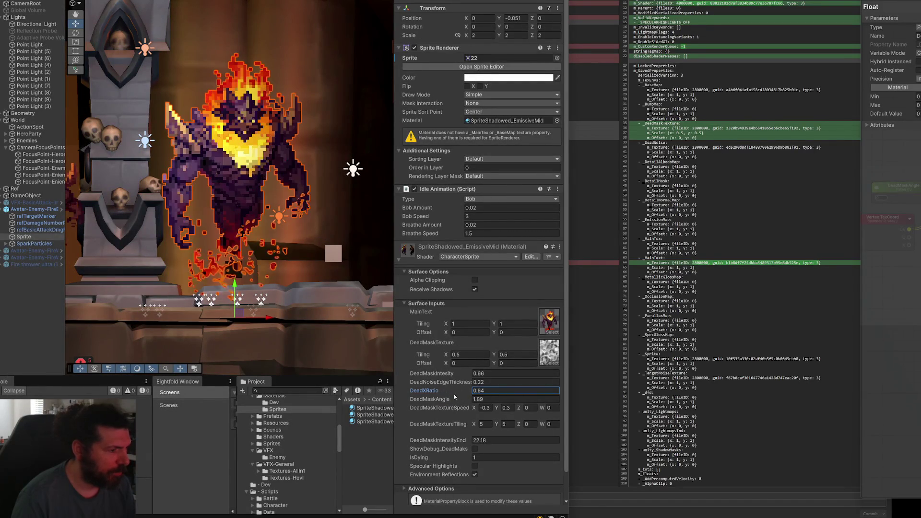
key(Escape)
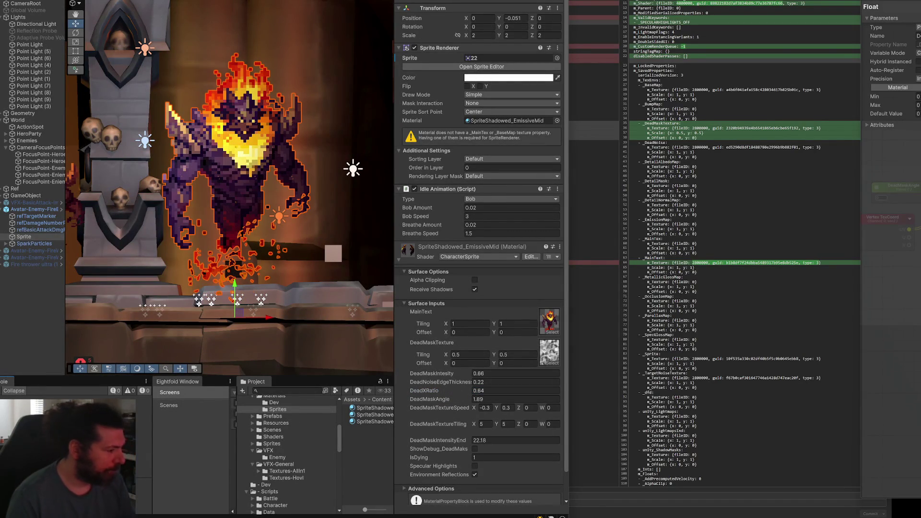
key(alt+Tab)
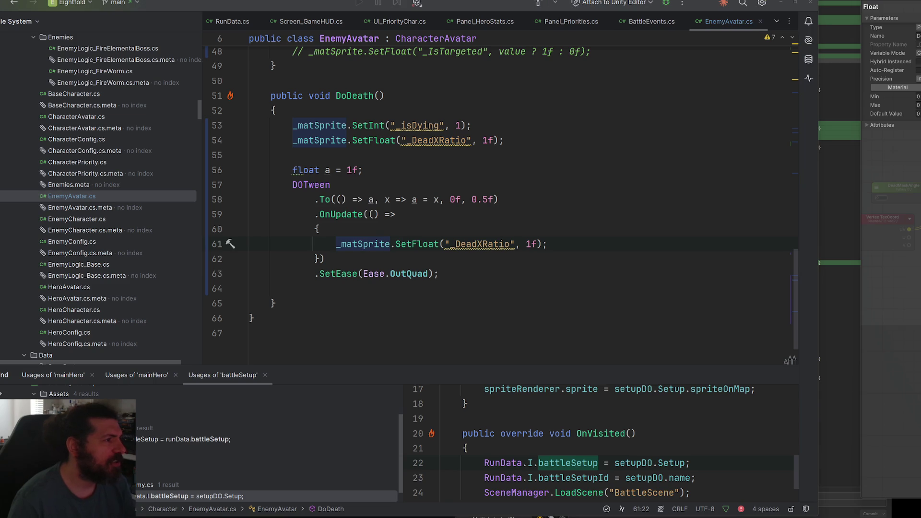
- Widen the Unity window and select Avatar-Enemy-FireElemental in the Hierarchy
key(alt+Tab)
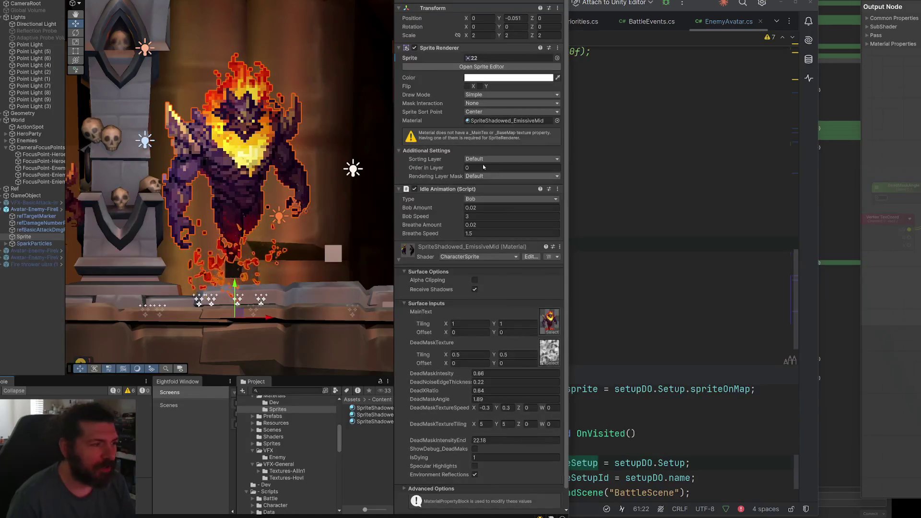
drag(574, 167, 648, 167)
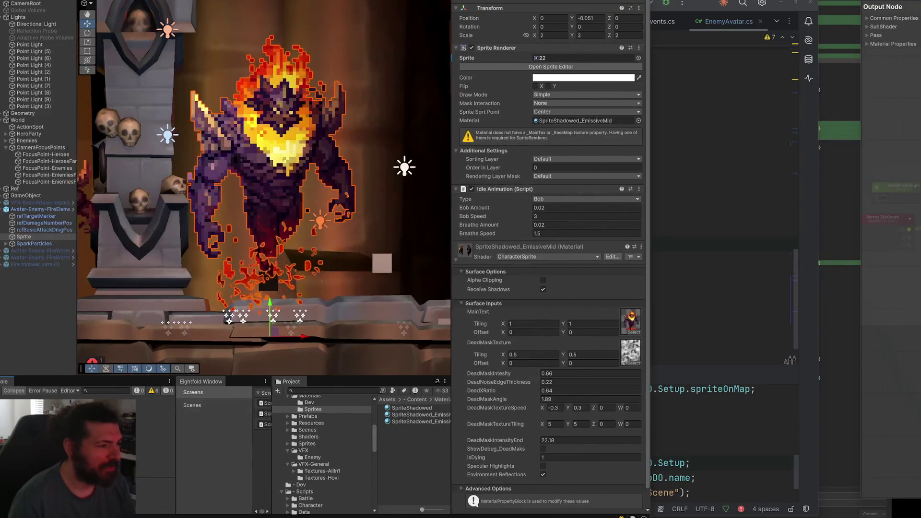
click(40, 209)
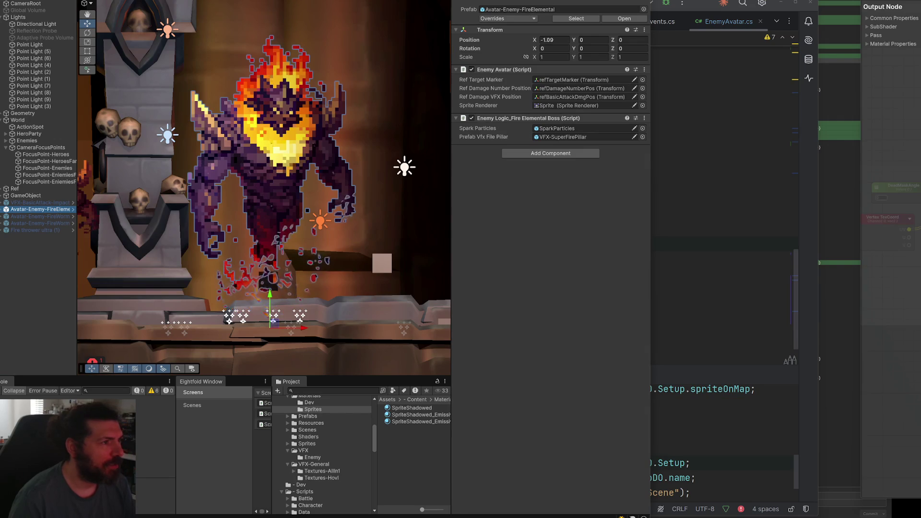
scroll(300, 128, down, 3)
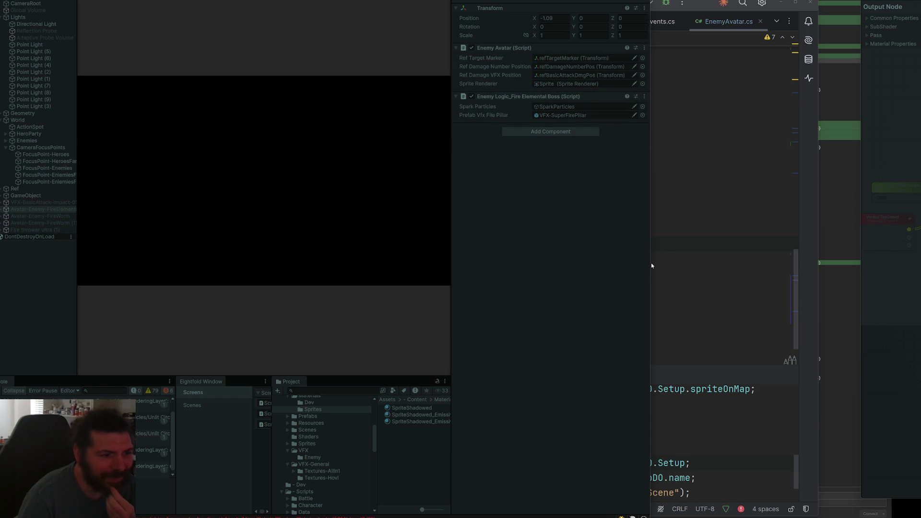
- Attack the lower and upper fire worms in Play mode, stop the game, and return to Rider
drag(651, 263, 861, 263)
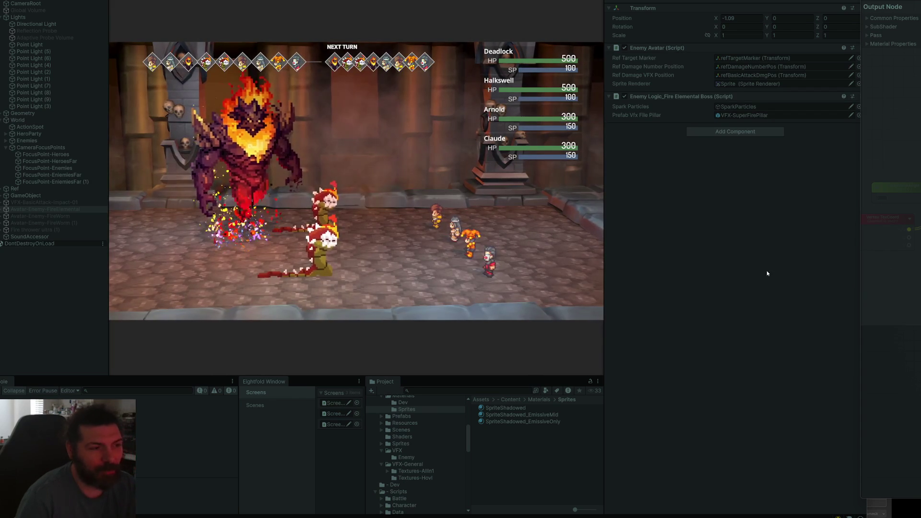
key(Return)
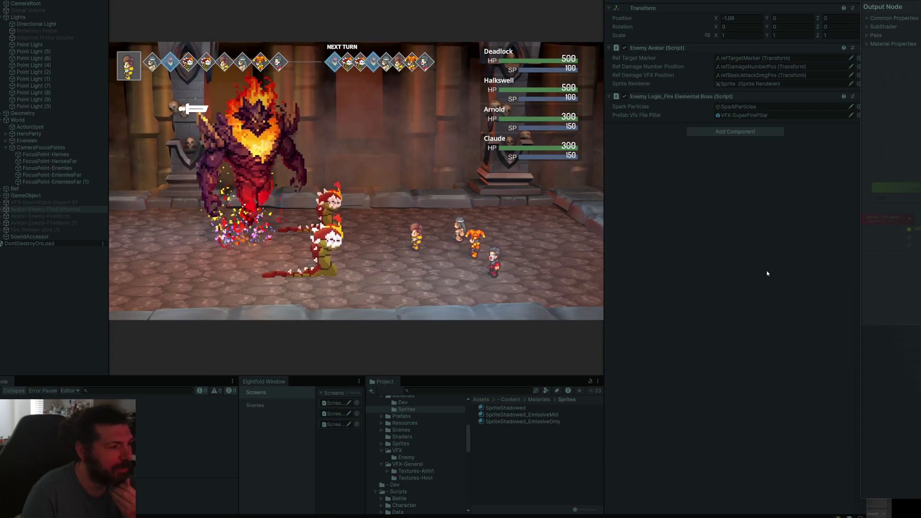
key(Down)
key(Return)
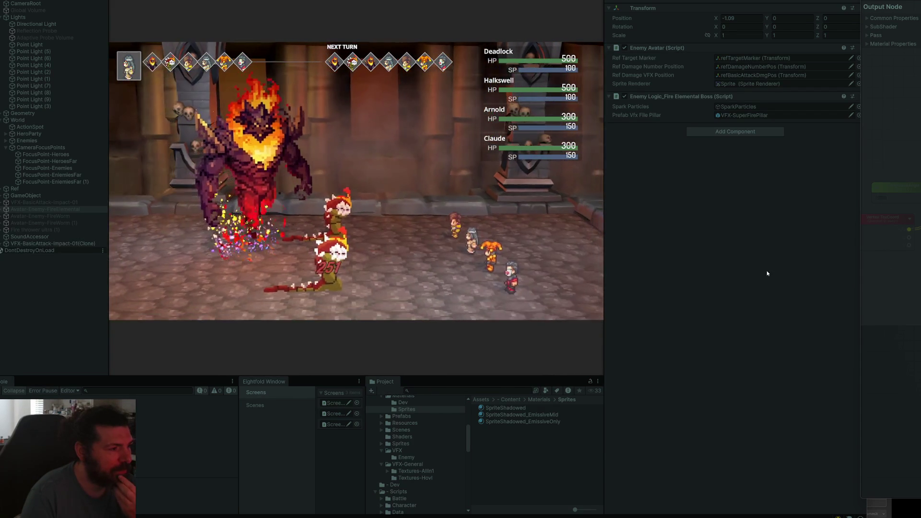
key(Return)
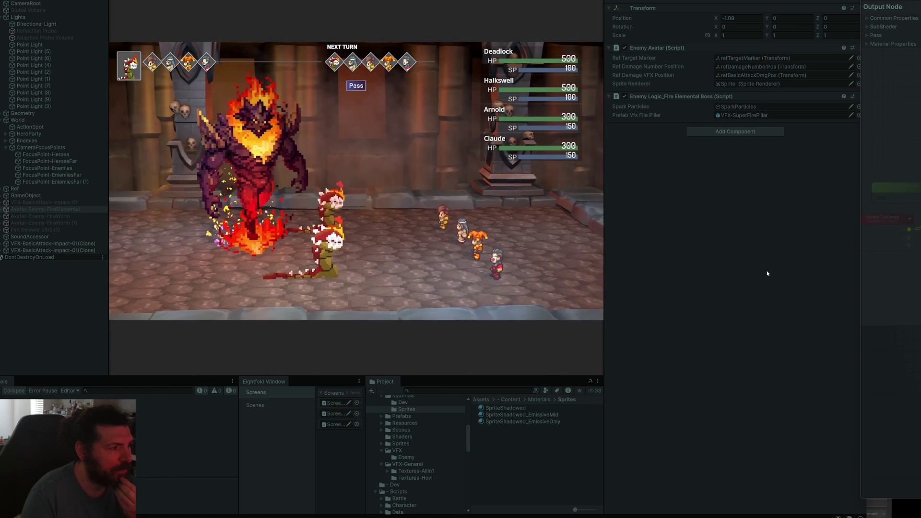
key(Return)
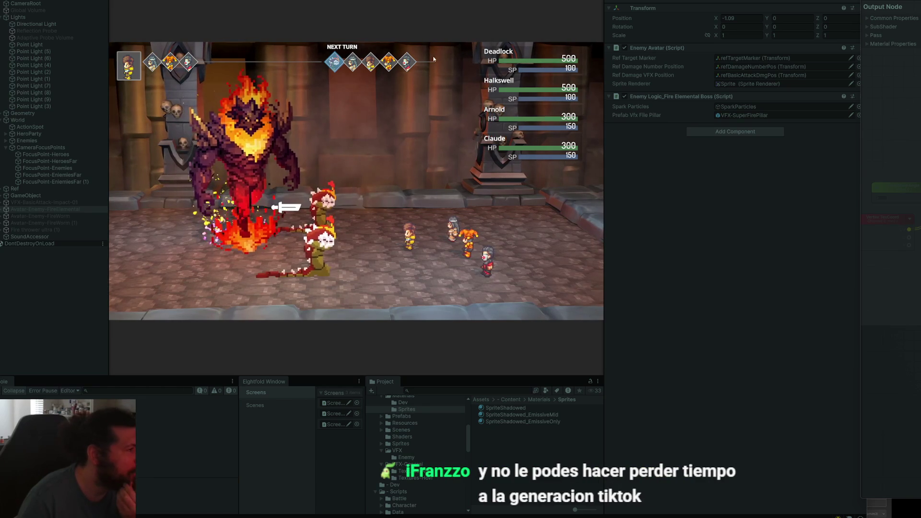
key(ctrl+p)
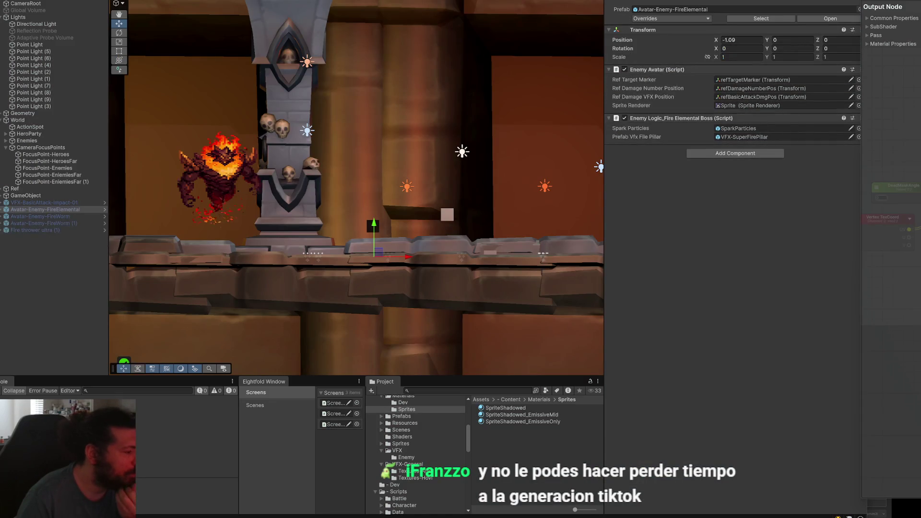
key(alt+Tab)
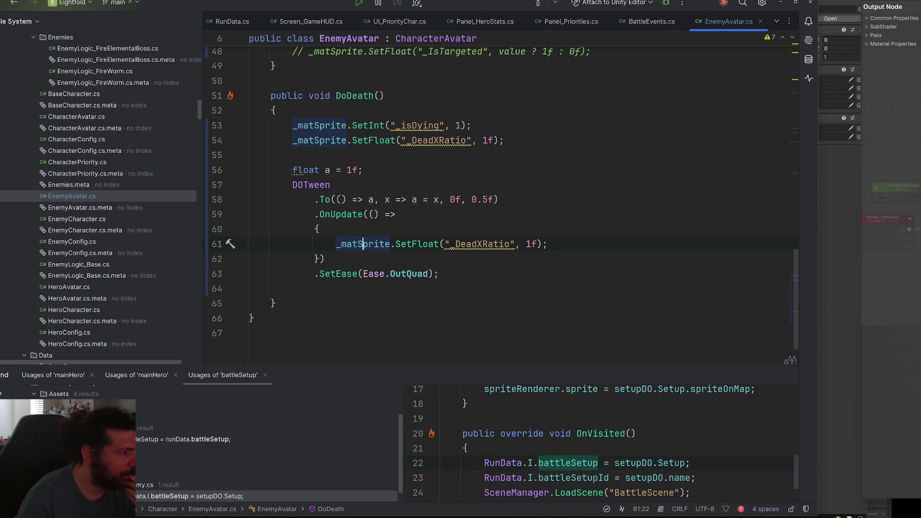
- Paste DoDeath's _DeadXRatio SetFloat line below the _isDying reset in Init, then return to Unity
scroll(478, 274, up, 2)
scroll(477, 273, up, 2)
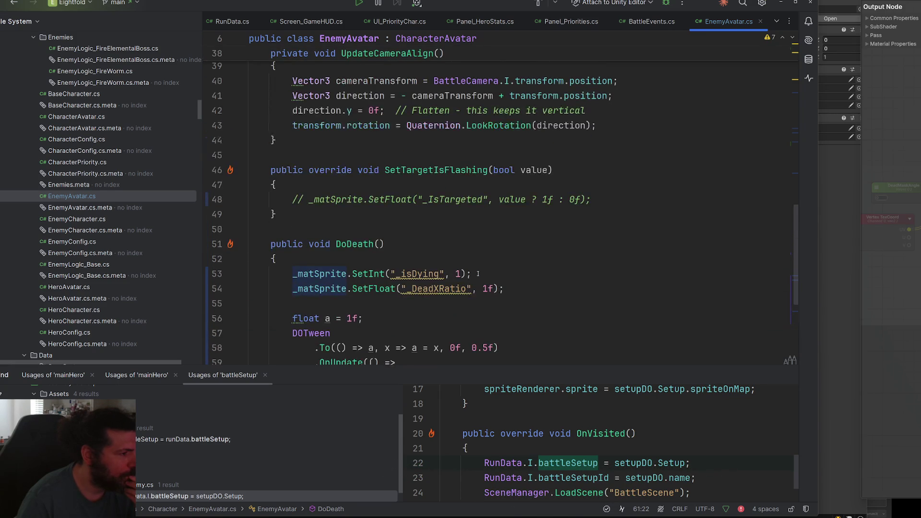
drag(503, 288, 292, 289)
scroll(513, 270, up, 10)
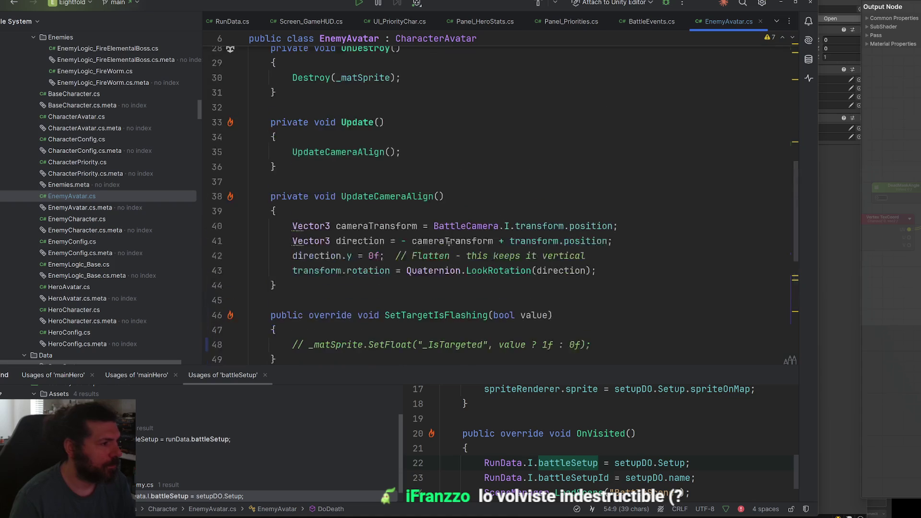
click(512, 270)
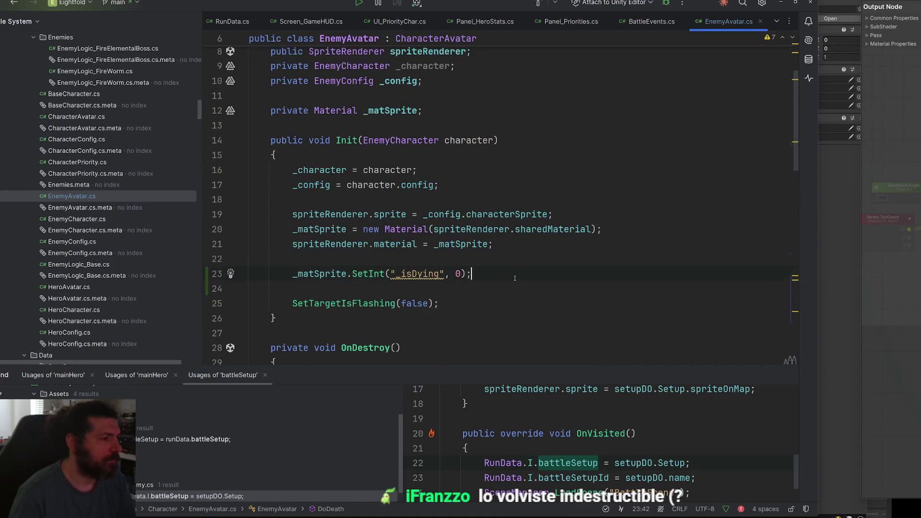
key(Return)
key(ctrl+v)
key(alt+Tab)
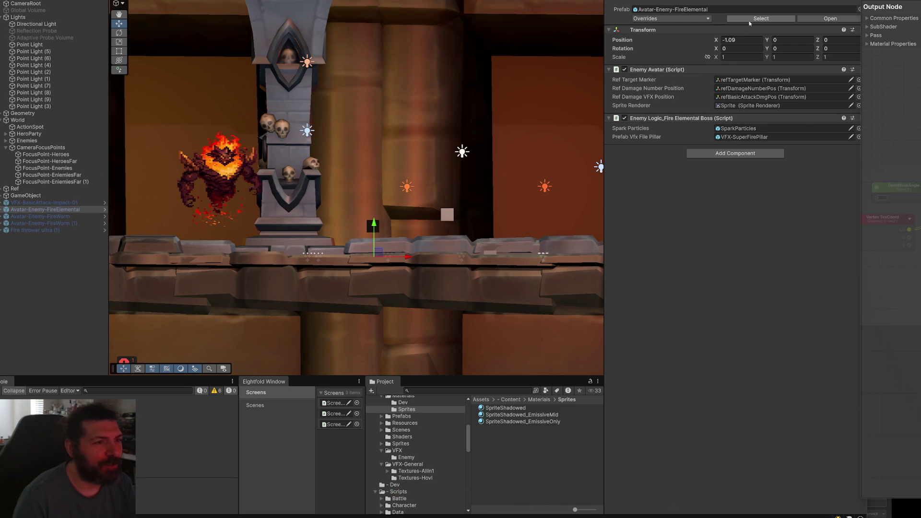
- Open the Avatar-Enemy-FireElemental prefab and frame its Sprite child in the view
click(761, 18)
double_click(503, 407)
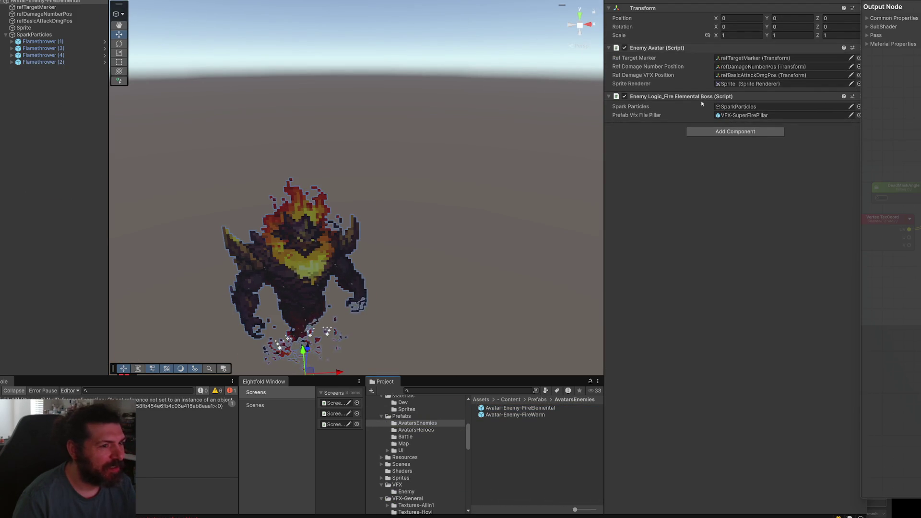
click(60, 28)
key(f)
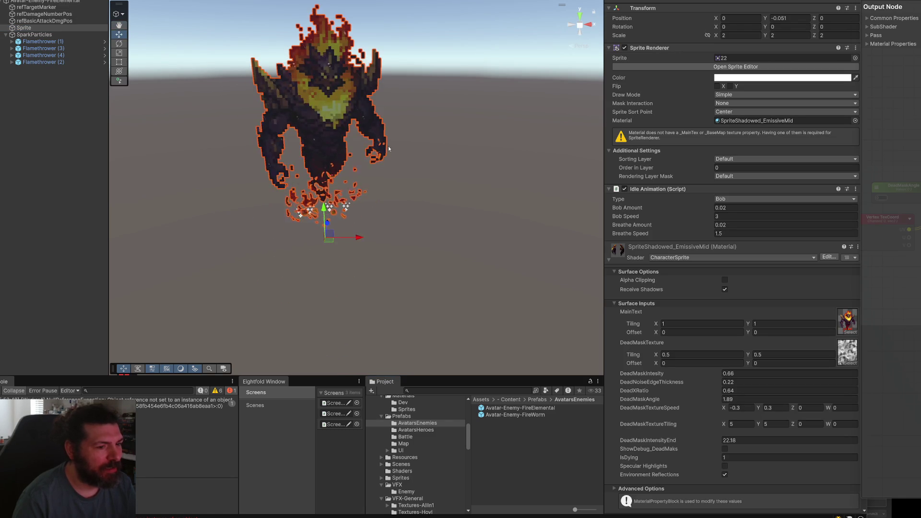
scroll(373, 193, up, 2)
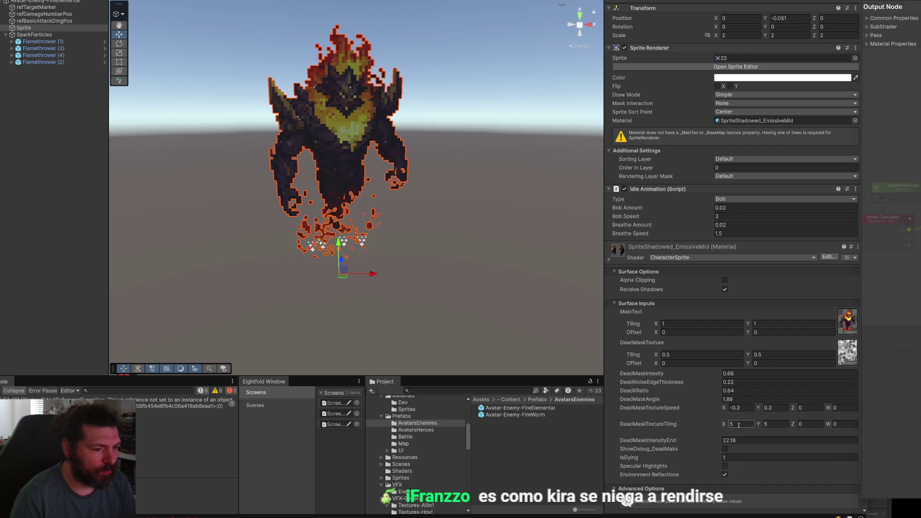
- Edit the elemental material's DeadXRatio, then open Avatar-Enemy-FireWorm and select its Sprite child
click(748, 391)
text(0.61)
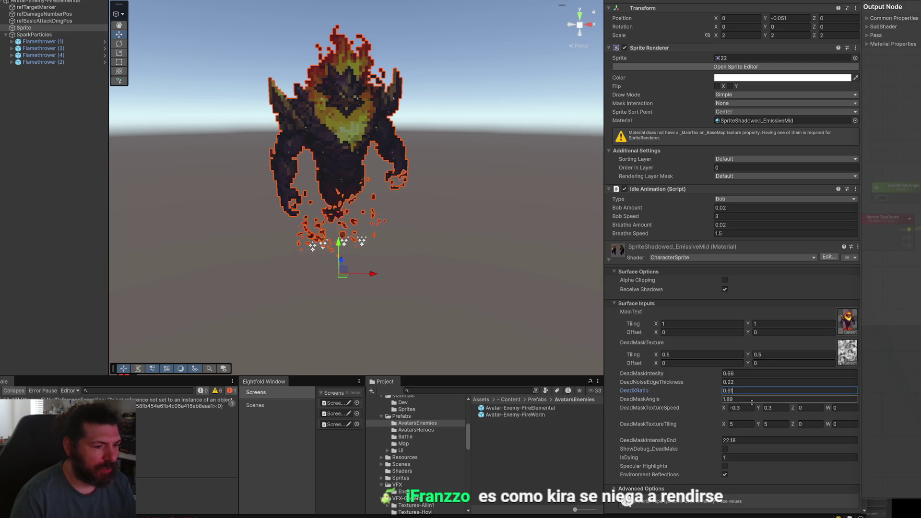
text(1)
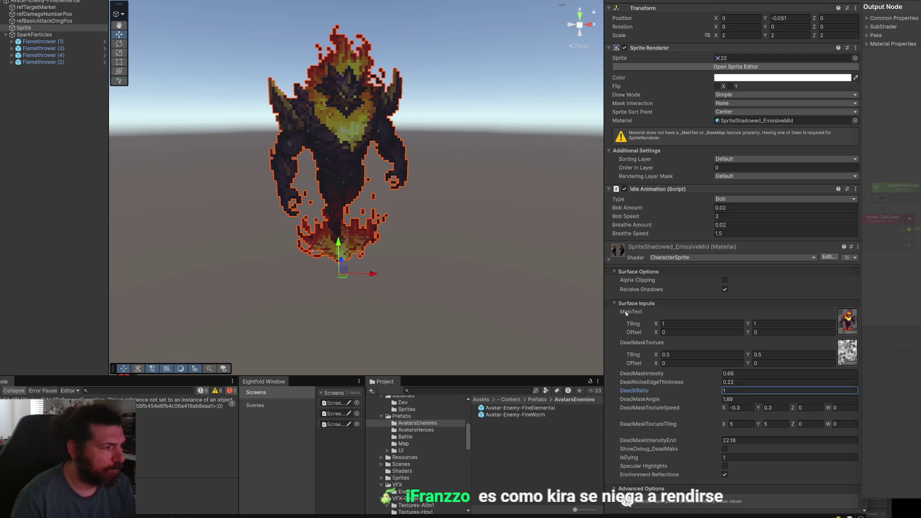
double_click(508, 415)
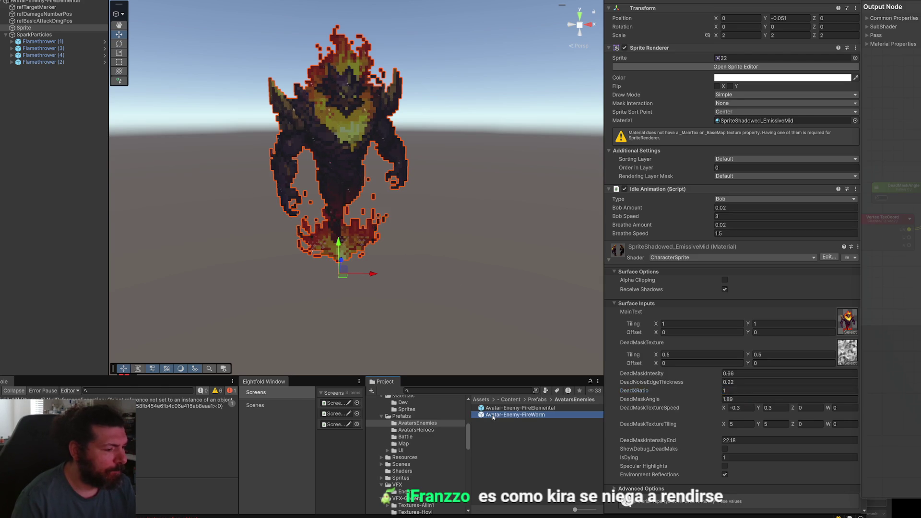
click(45, 28)
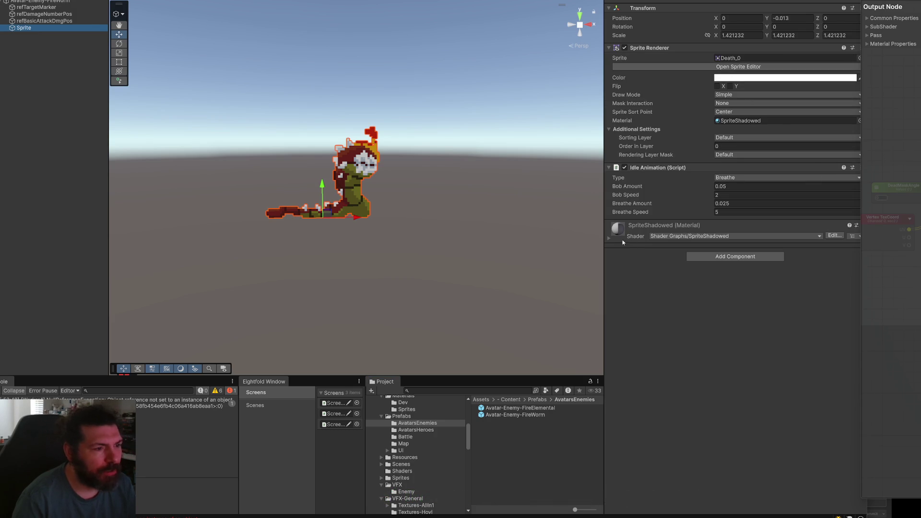
click(607, 242)
click(786, 120)
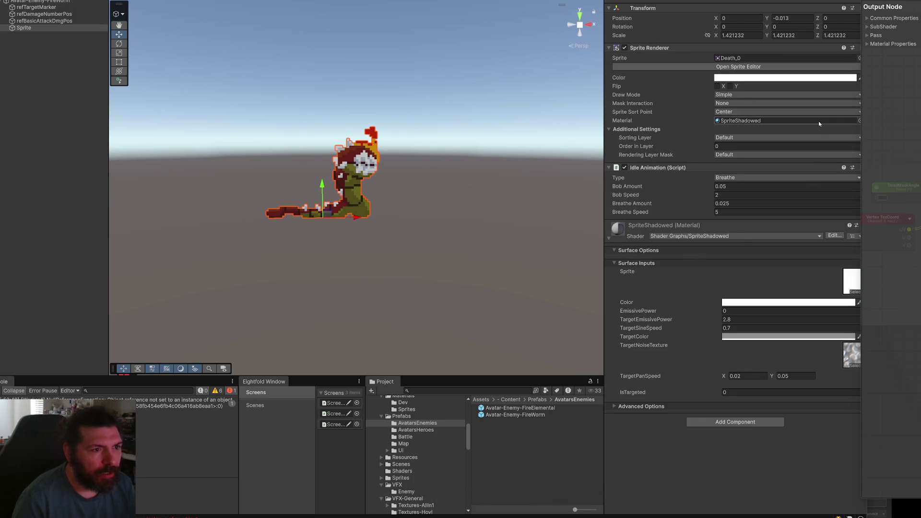
drag(522, 414, 758, 127)
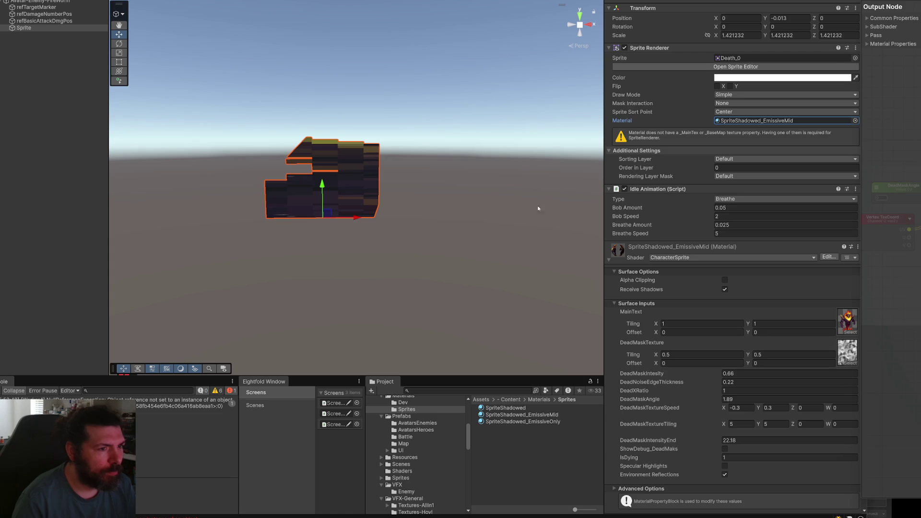
drag(528, 218, 479, 208)
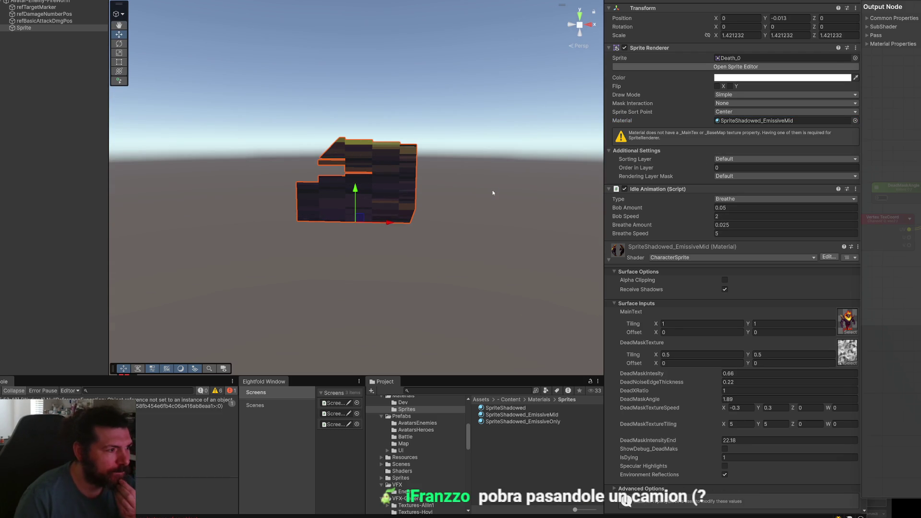
drag(492, 190, 493, 202)
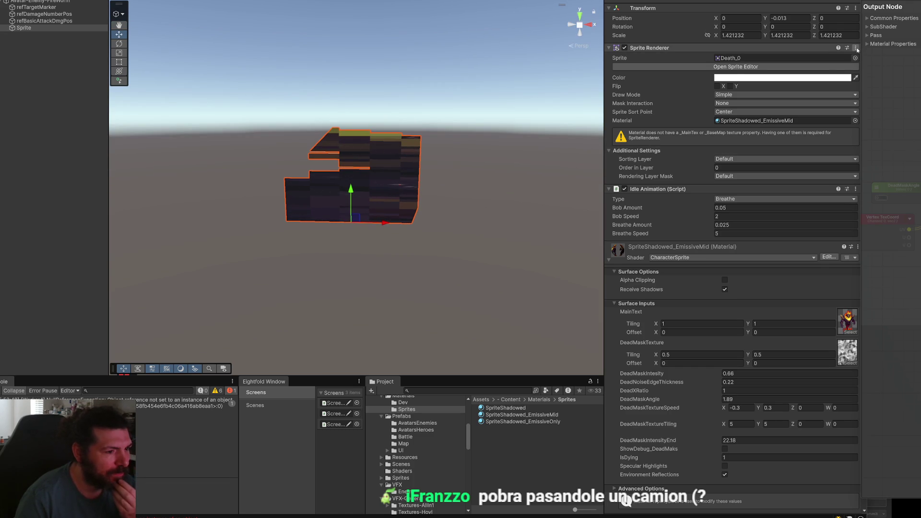
click(856, 47)
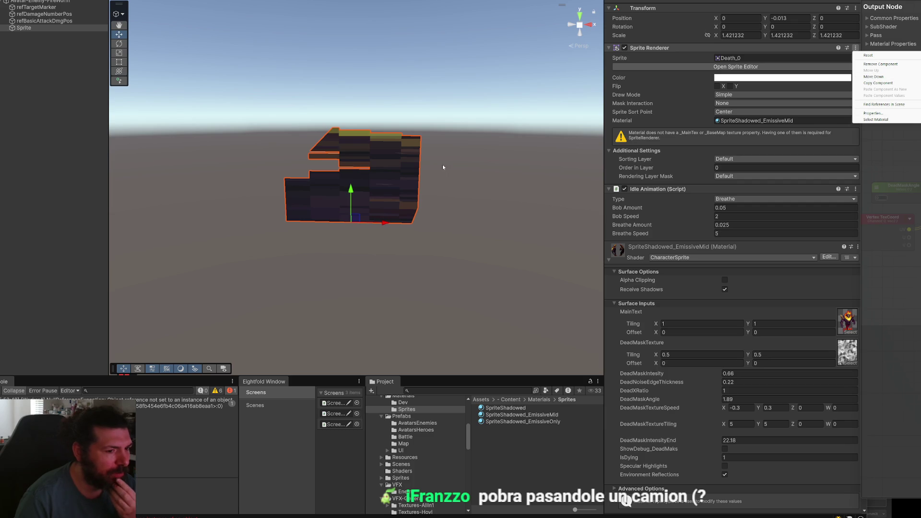
key(Escape)
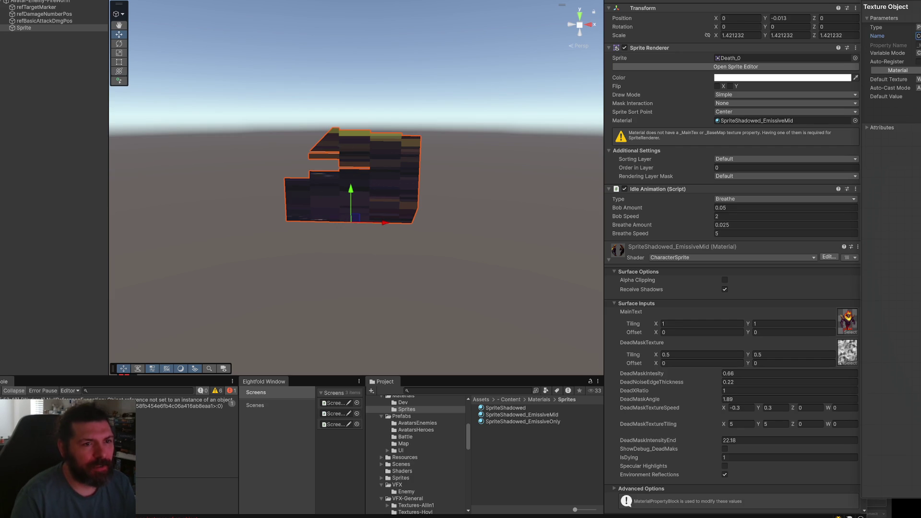
click(917, 45)
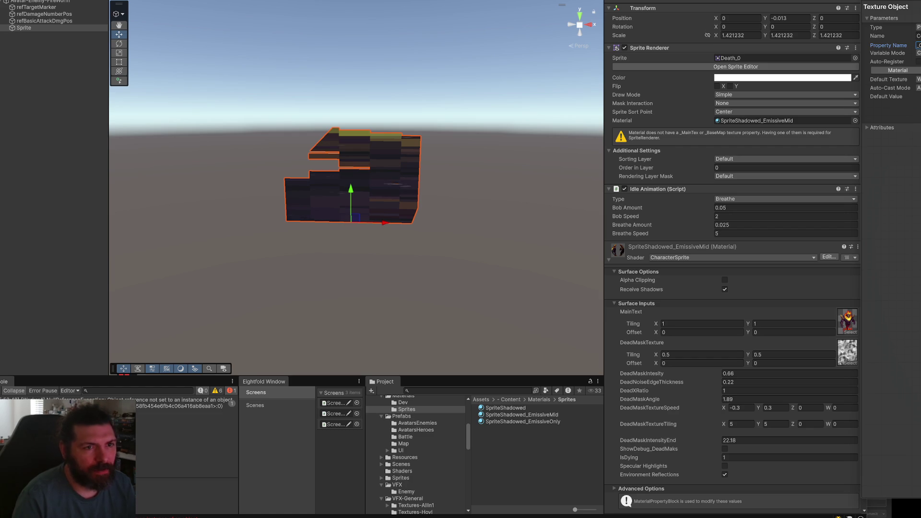
key(ctrl+s)
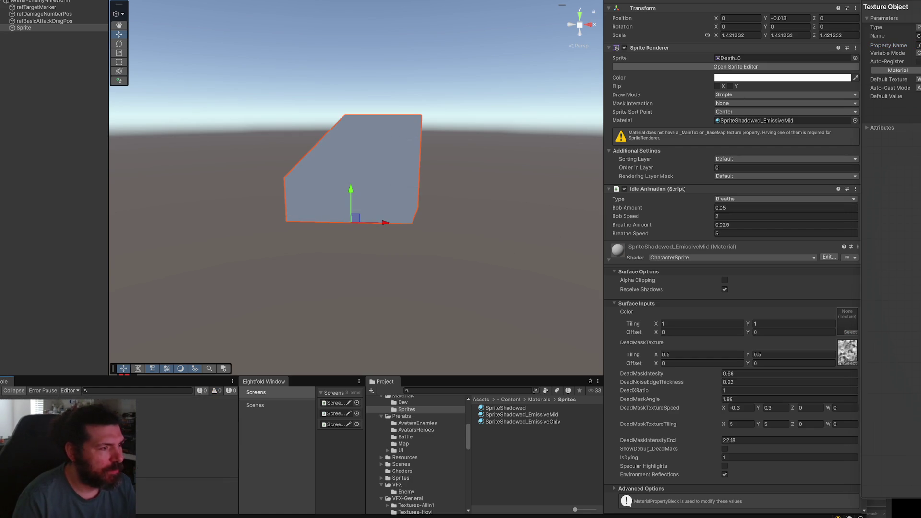
click(854, 57)
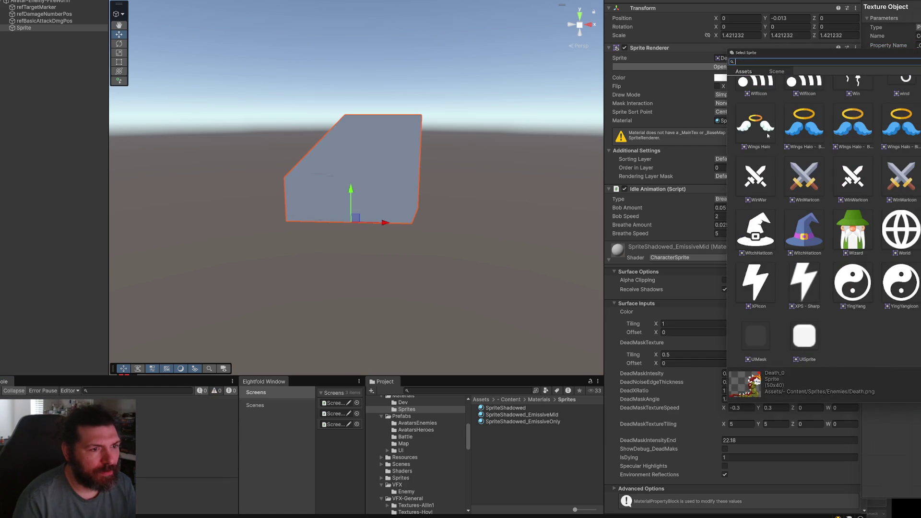
double_click(798, 128)
scroll(470, 187, down, 5)
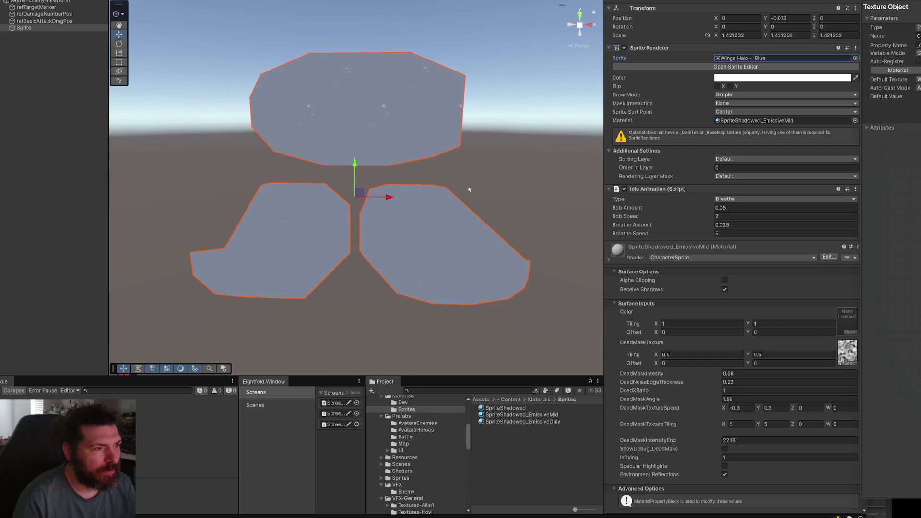
scroll(403, 206, up, 5)
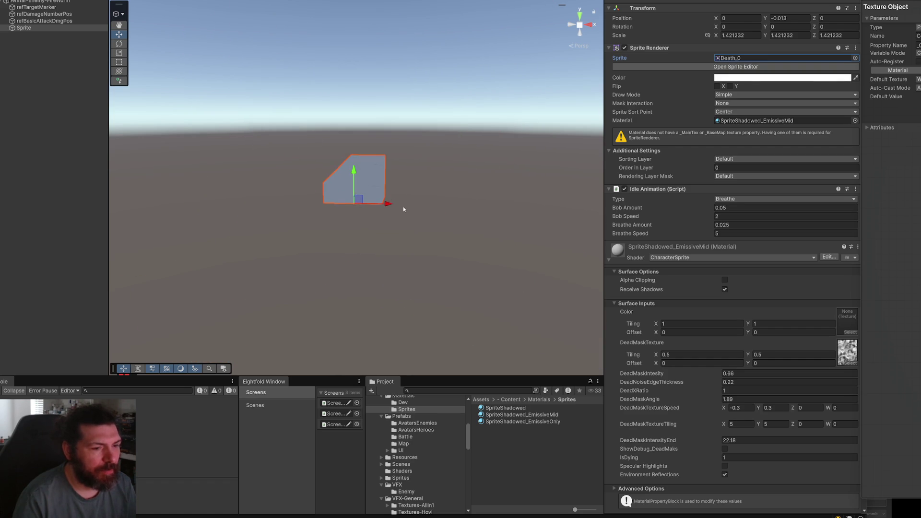
scroll(395, 213, up, 2)
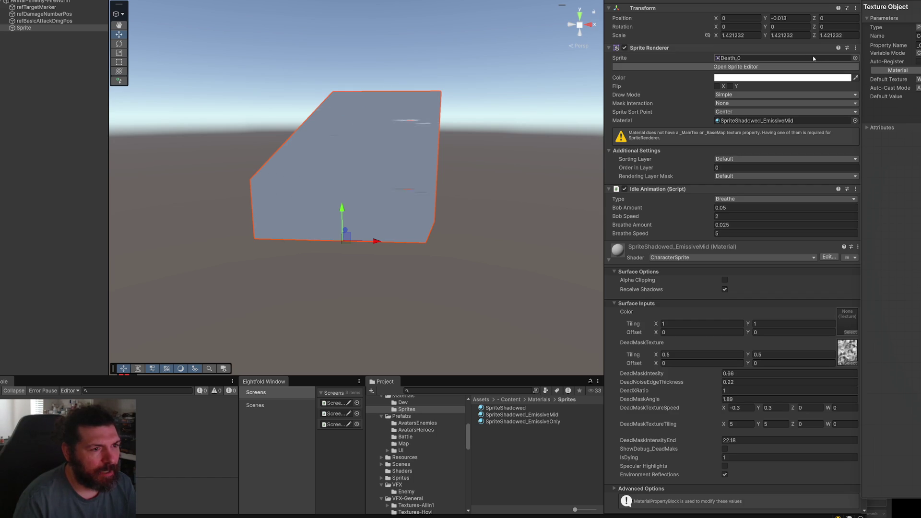
click(855, 120)
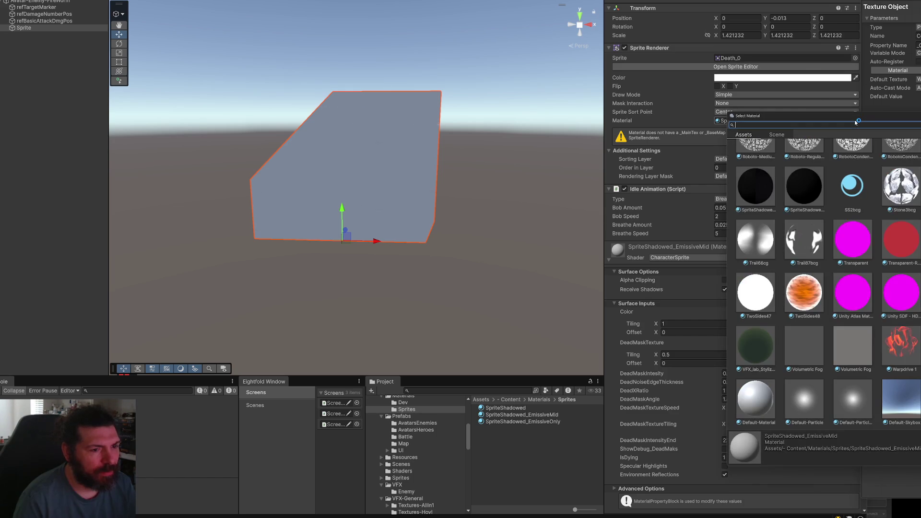
key(Escape)
right_click(51, 82)
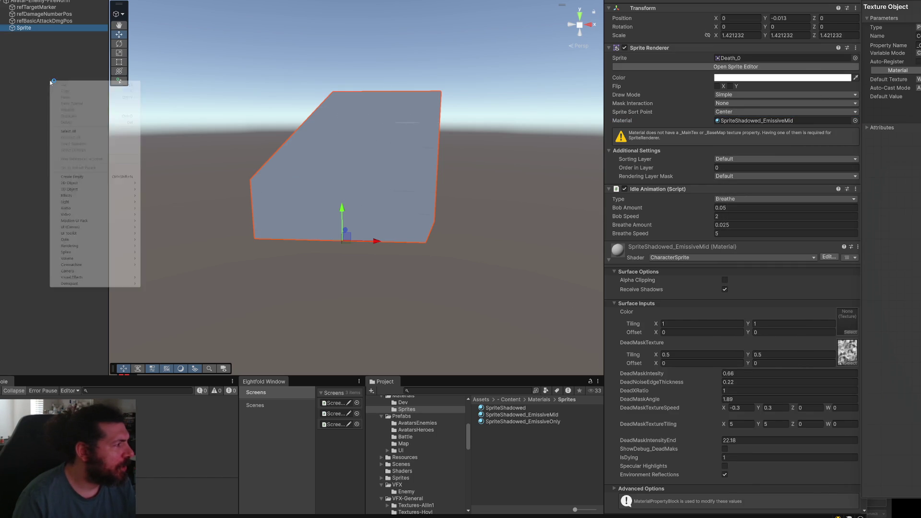
mouse_move(89, 184)
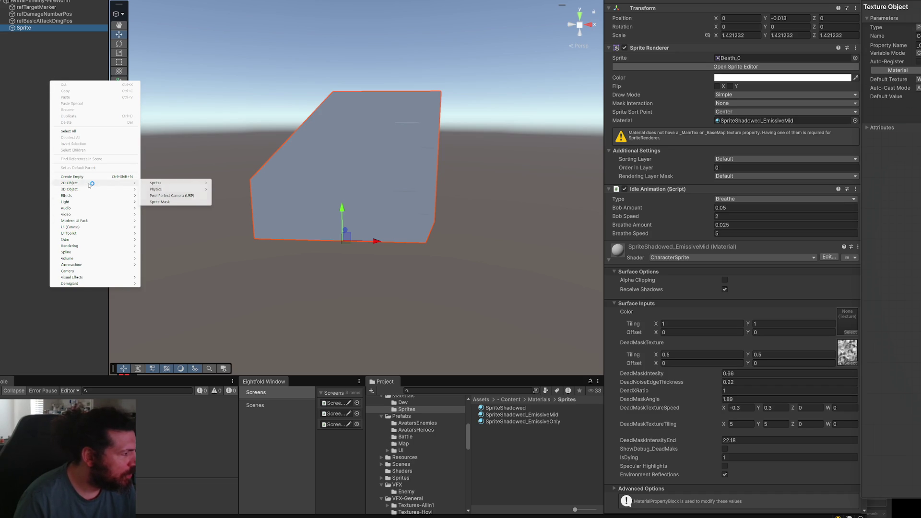
mouse_move(154, 183)
click(237, 190)
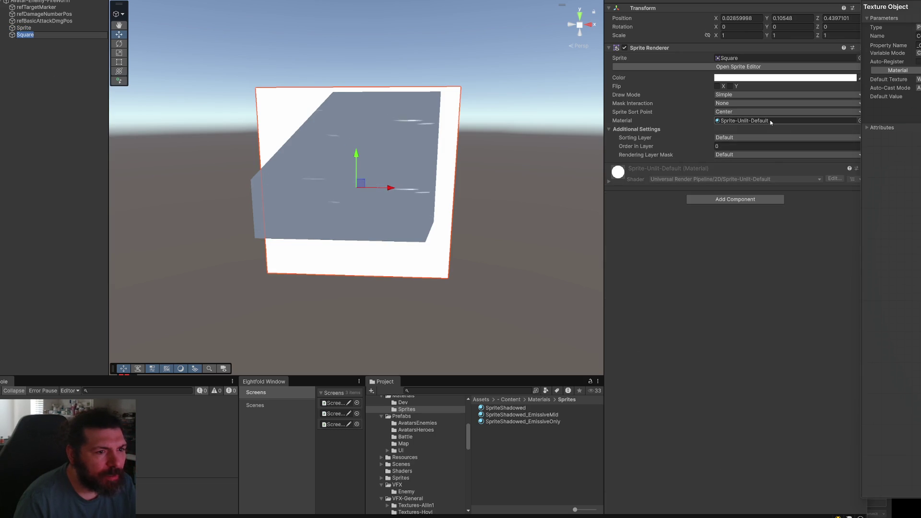
click(608, 182)
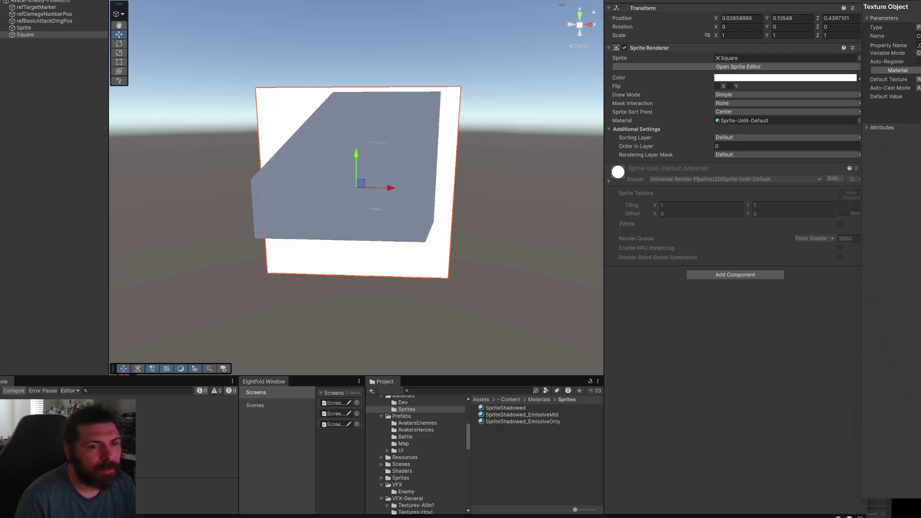
click(917, 36)
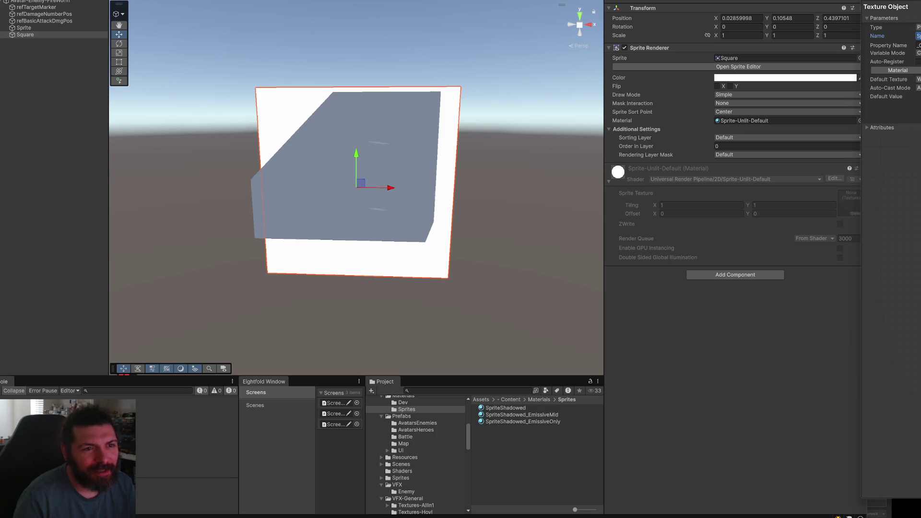
key(Delete)
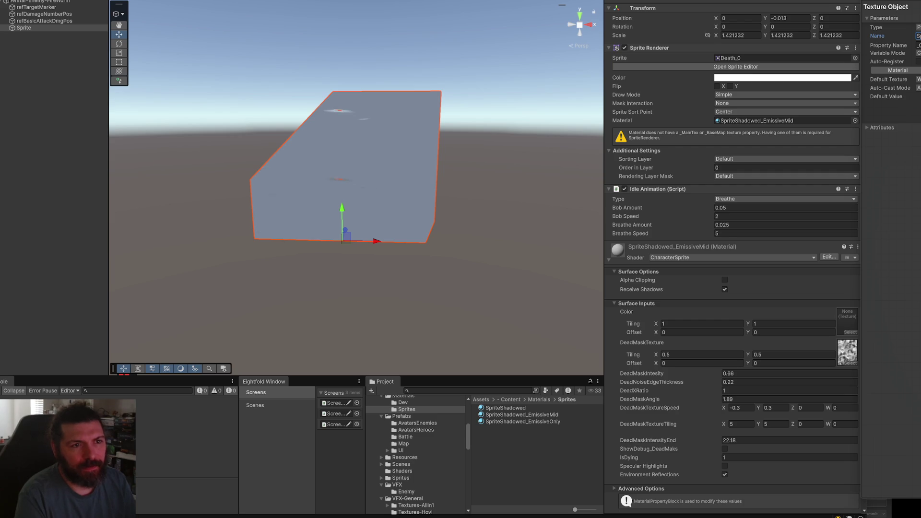
- Rename the texture property reference, try sprite 22, revert to Death_0, and collapse the Death folder
click(917, 45)
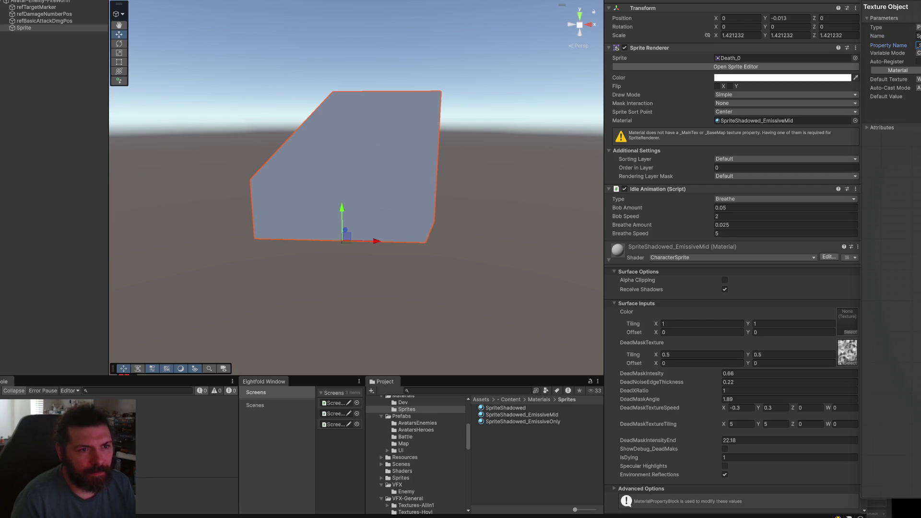
key(Return)
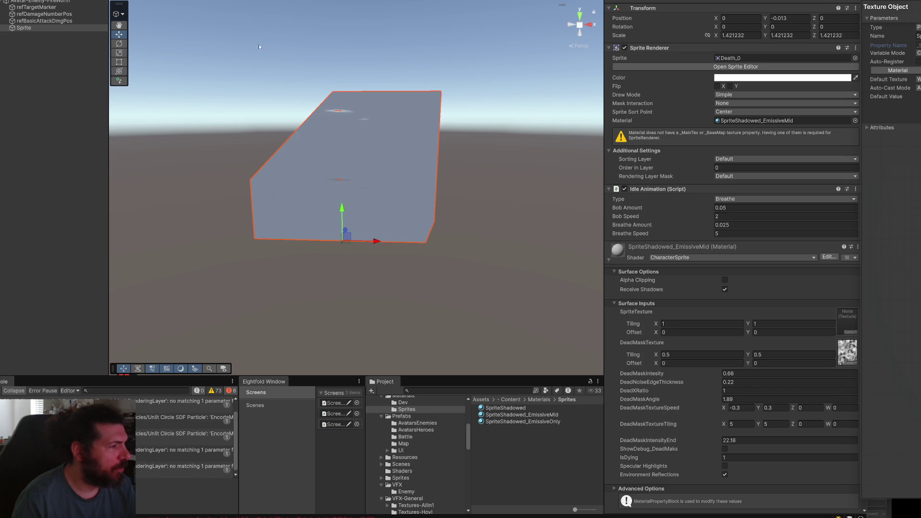
click(741, 58)
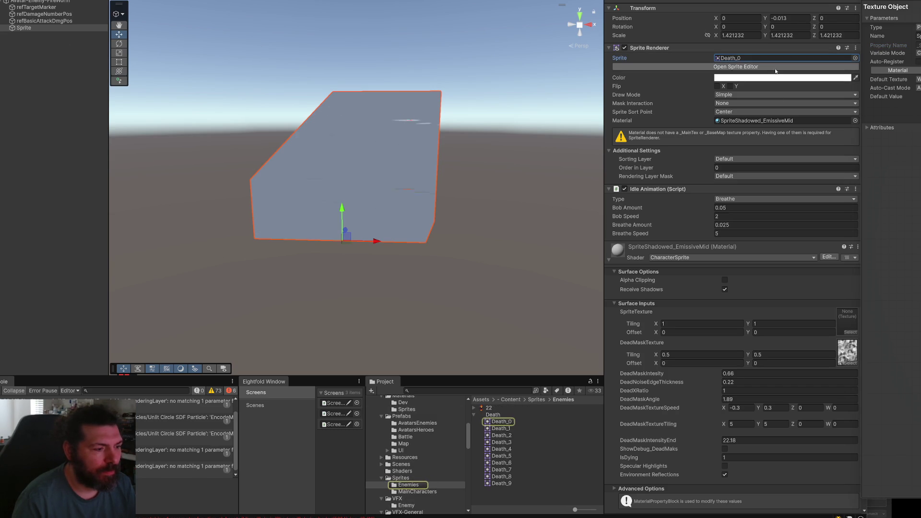
drag(488, 408, 768, 58)
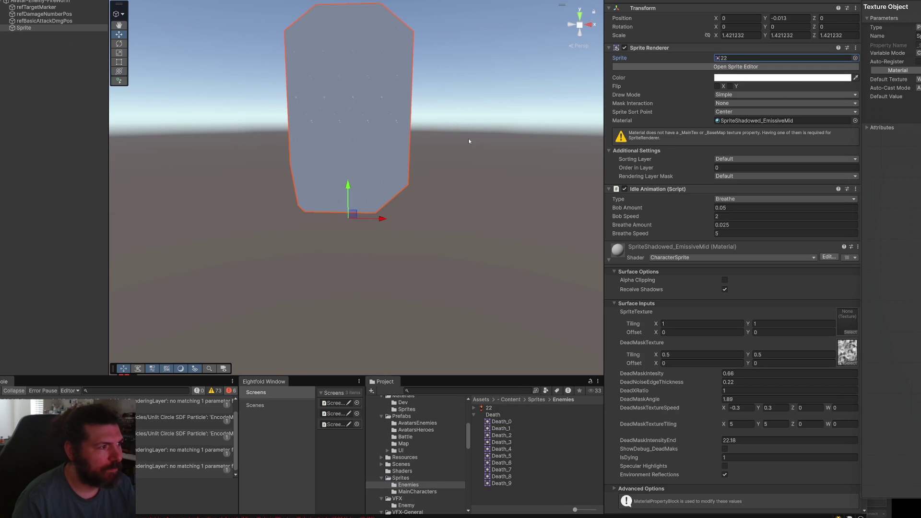
key(ctrl+z)
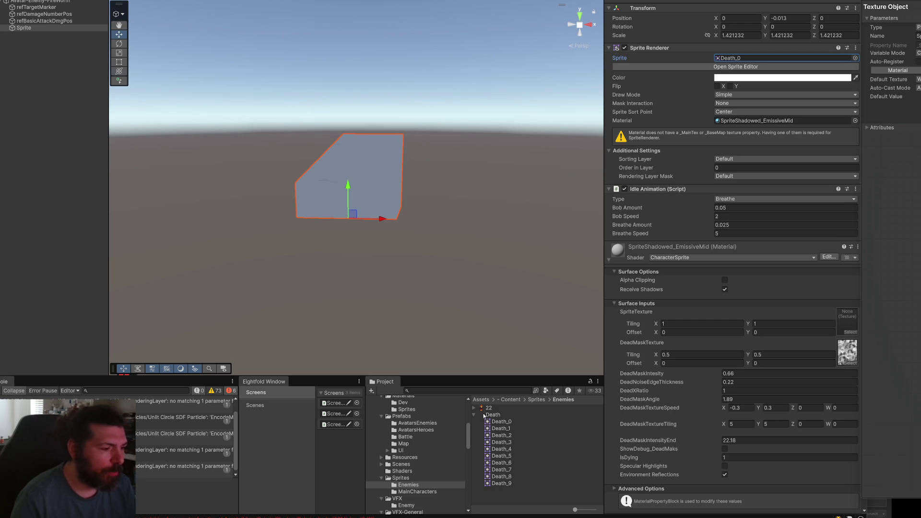
click(475, 415)
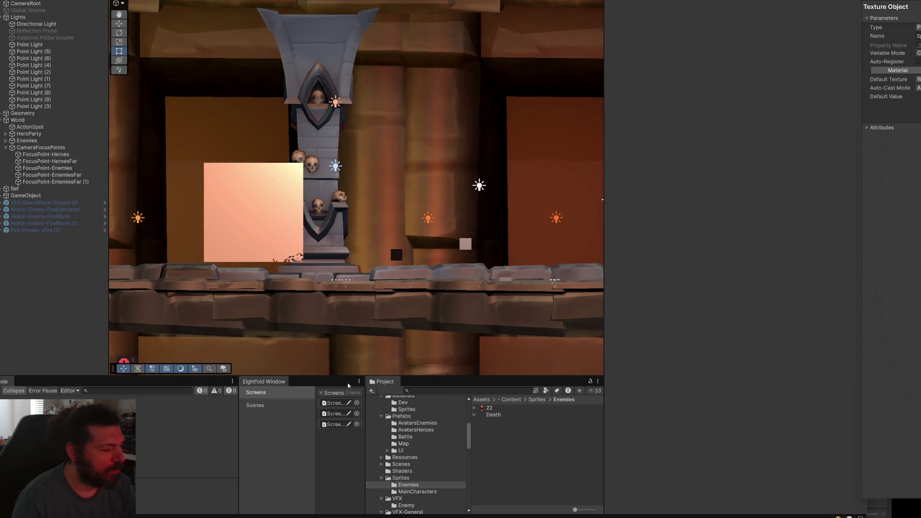
- Search Rider for 'priteren' to reach EnemyAvatar's spriteRenderer field and open the SpriteRenderer source
key(alt+Tab)
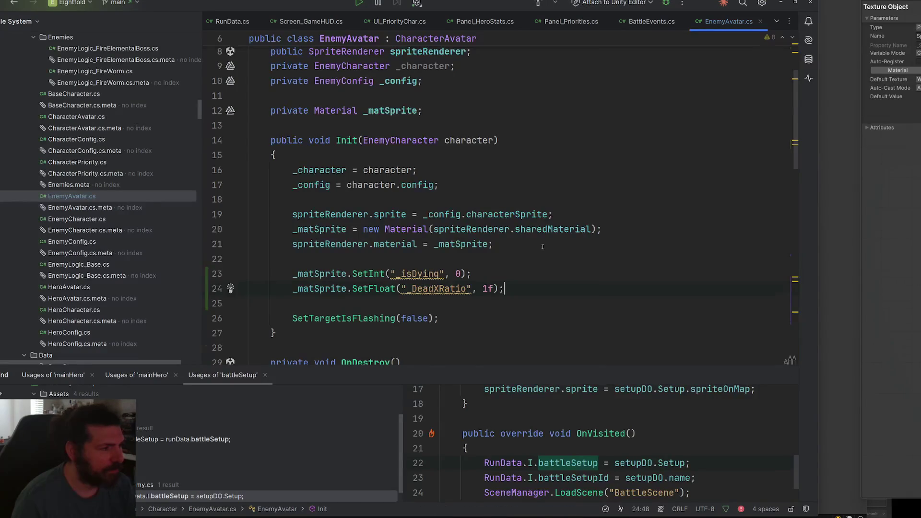
scroll(543, 246, up, 3)
scroll(542, 246, down, 4)
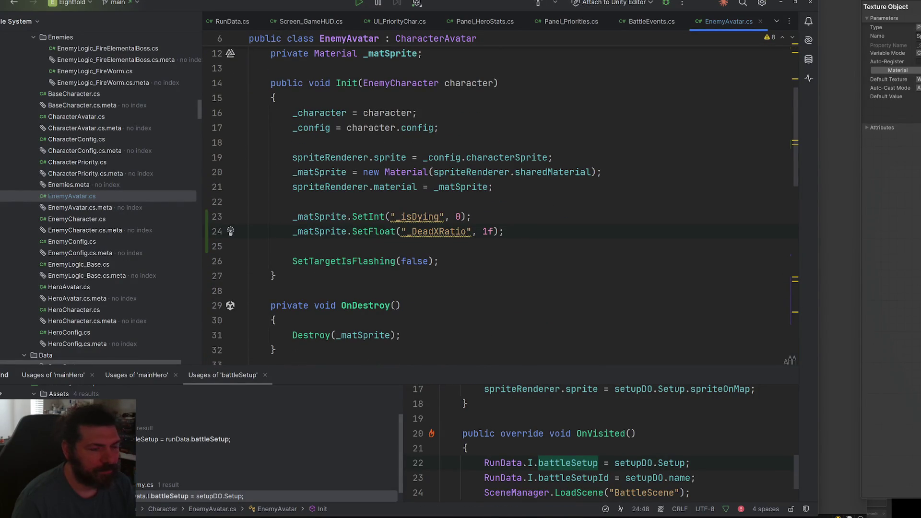
click(914, 201)
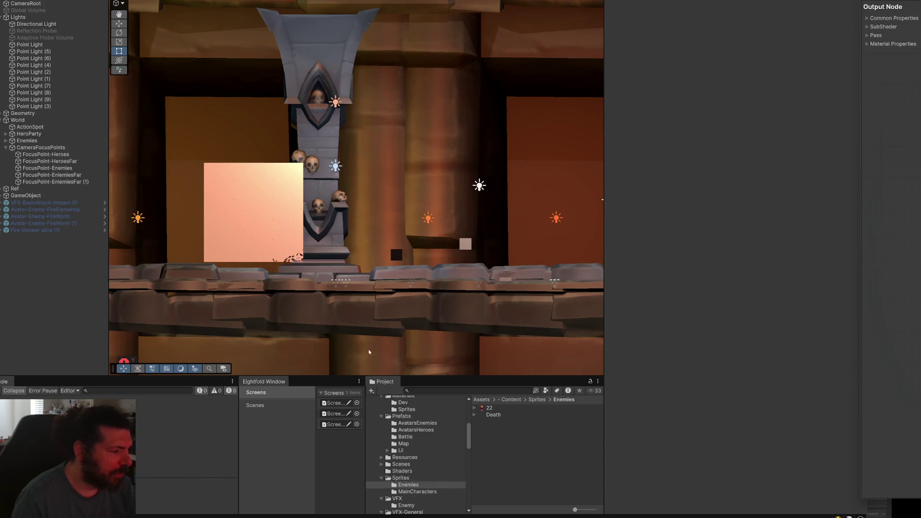
key(alt+Tab)
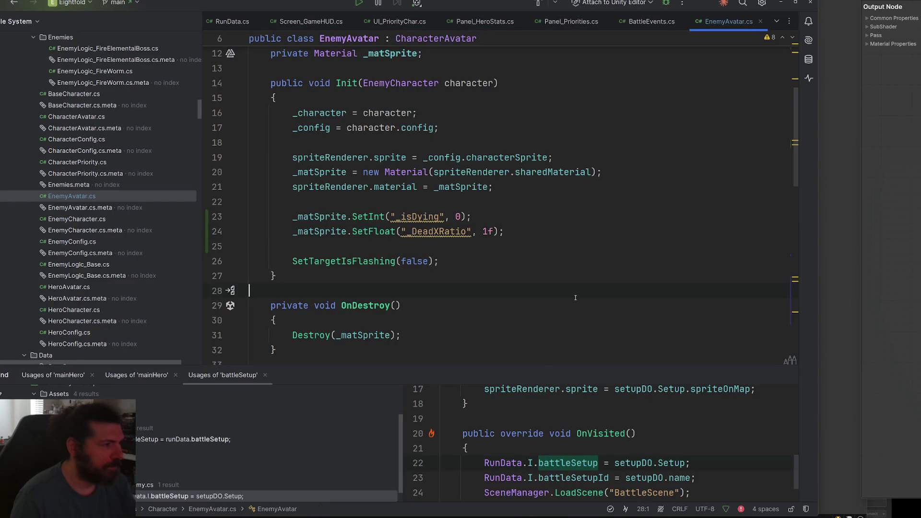
key(ctrl+t)
text(spriteren)
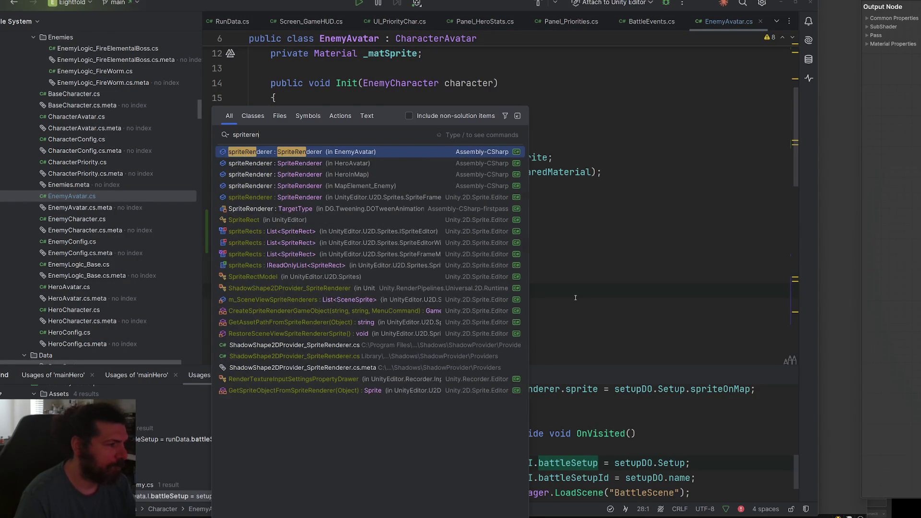
key(Return)
ctrl+click(352, 142)
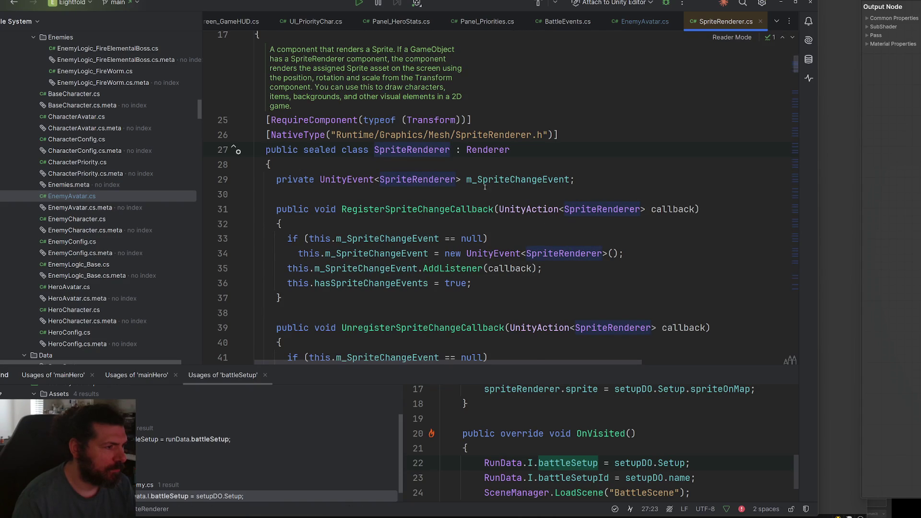
- Scroll through the decompiled SpriteRenderer.cs source to read it
scroll(480, 201, down, 10)
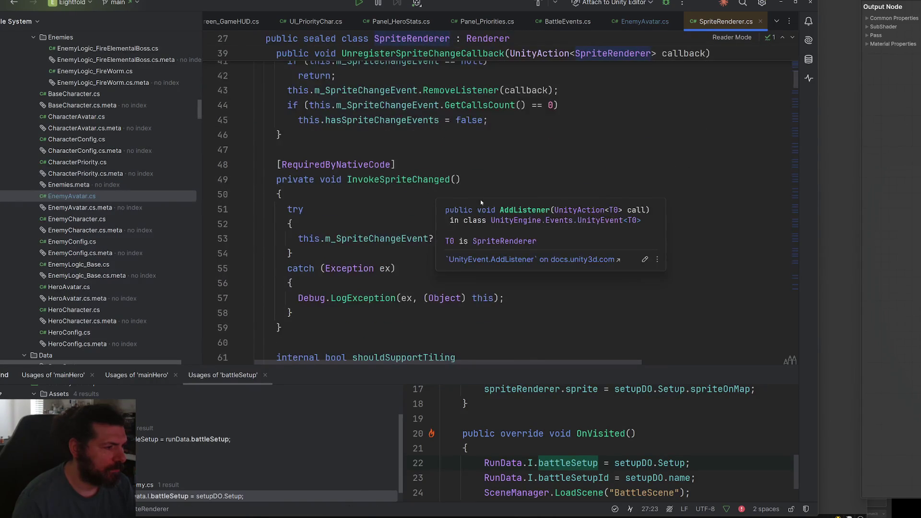
scroll(414, 209, down, 2)
scroll(355, 217, down, 7)
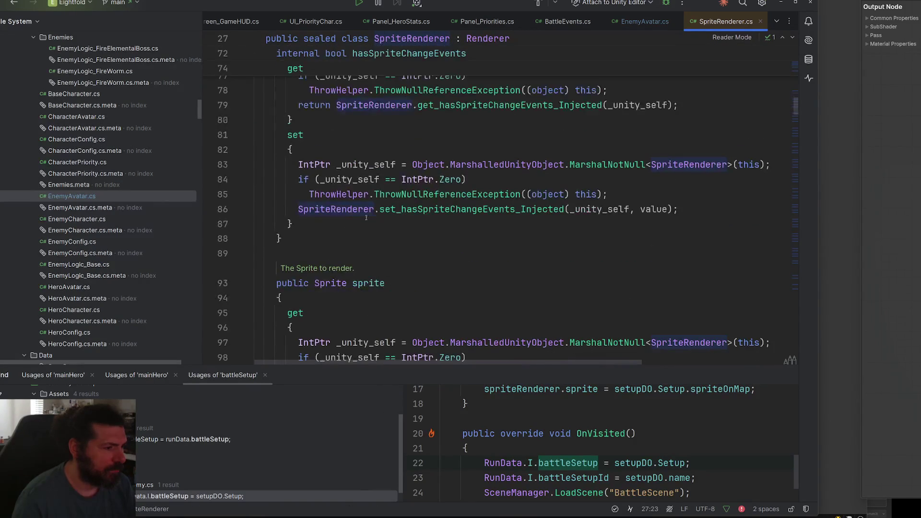
scroll(381, 221, down, 7)
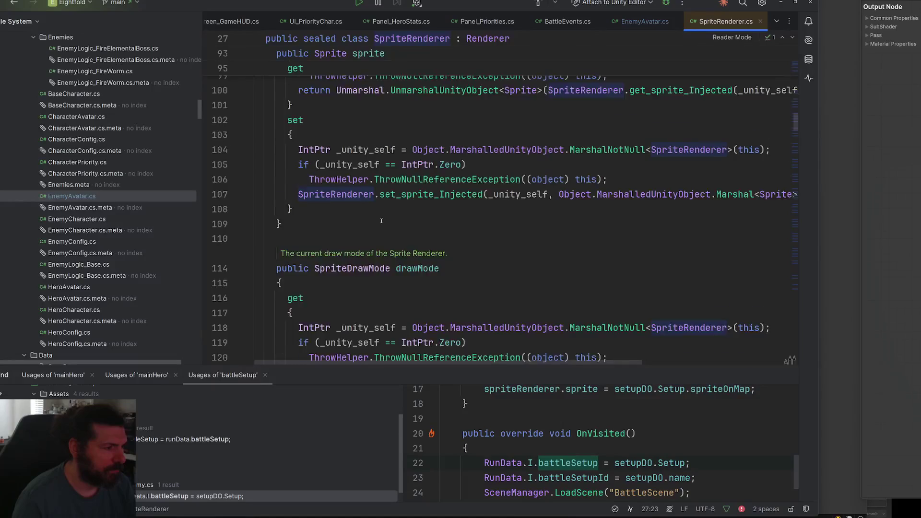
scroll(381, 221, down, 17)
scroll(381, 221, down, 20)
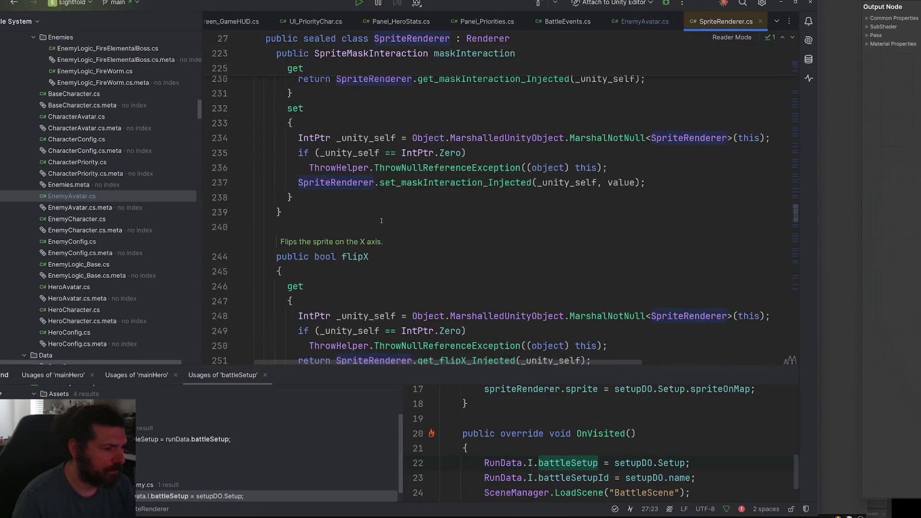
scroll(381, 220, down, 20)
scroll(382, 220, down, 20)
scroll(414, 218, down, 16)
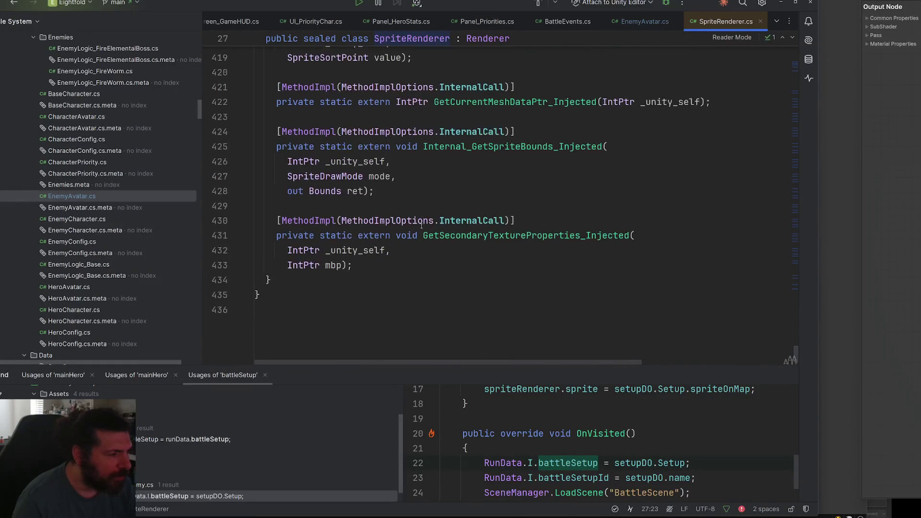
mouse_move(797, 356)
mouse_down()
mouse_move(792, 63)
mouse_move(779, 43)
mouse_up()
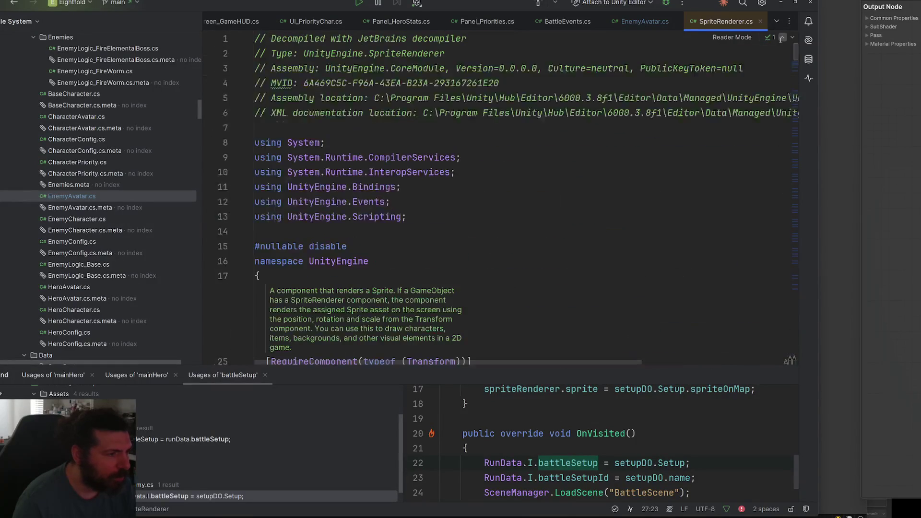
scroll(778, 68, down, 8)
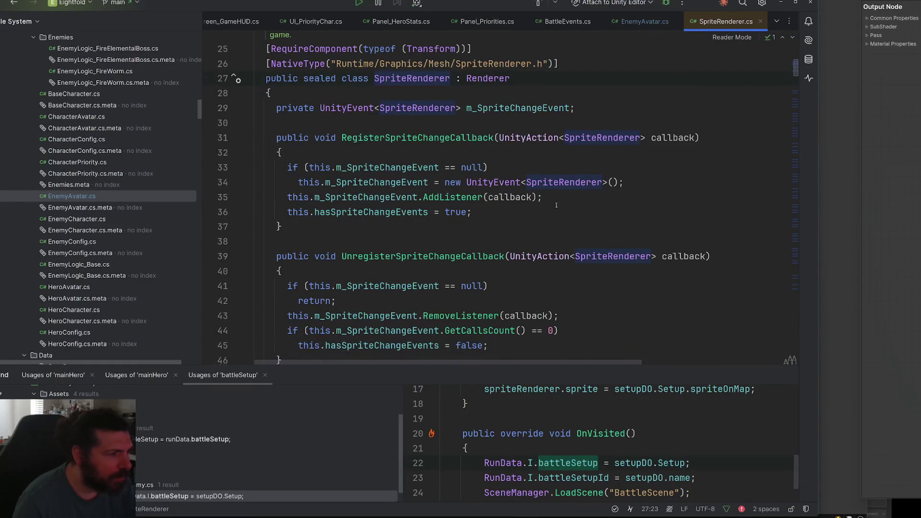
scroll(557, 200, up, 4)
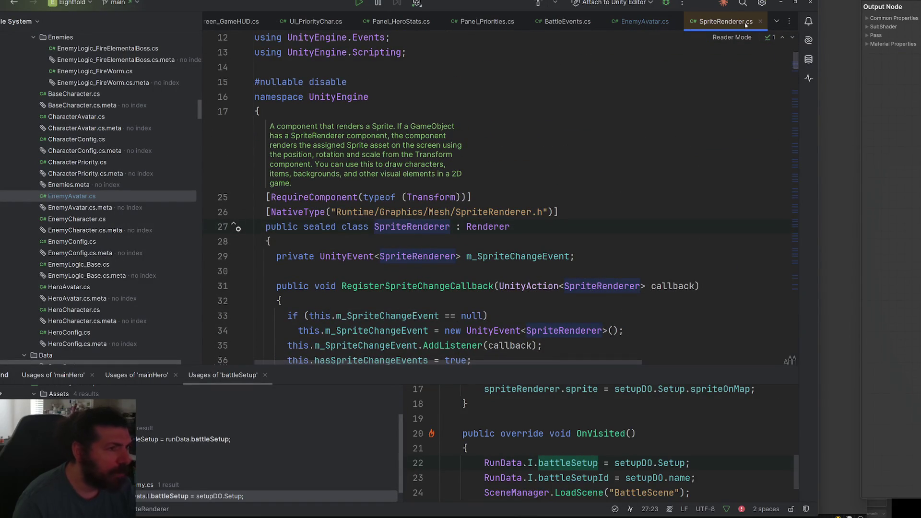
- Close the SpriteRenderer.cs tab and return to the Unity Editor
click(761, 22)
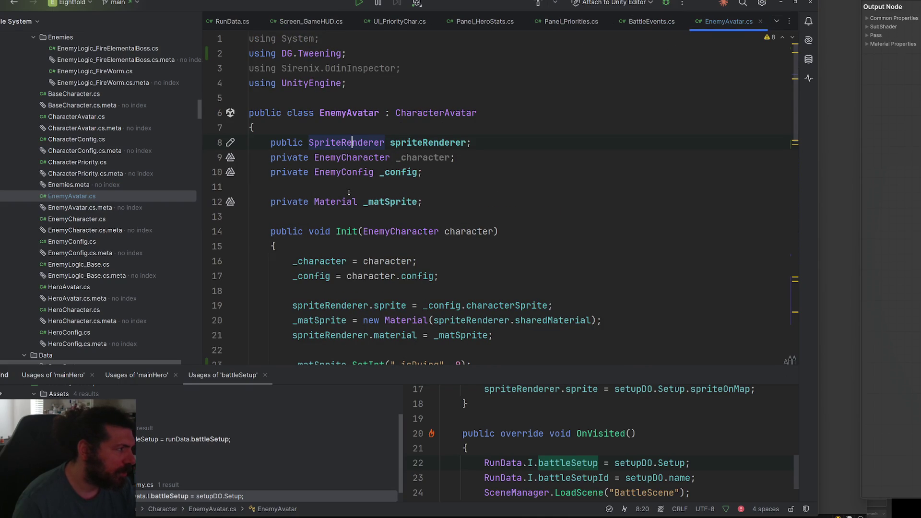
scroll(135, 307, down, 10)
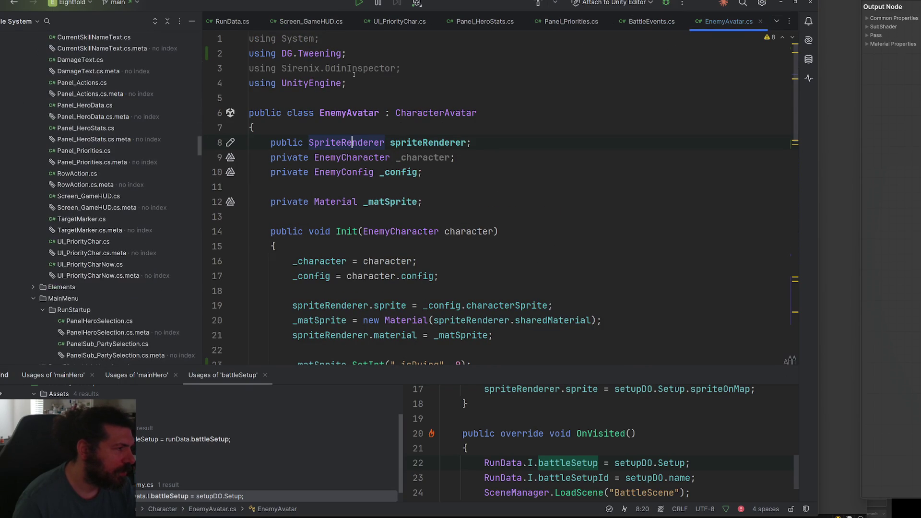
key(alt+Tab)
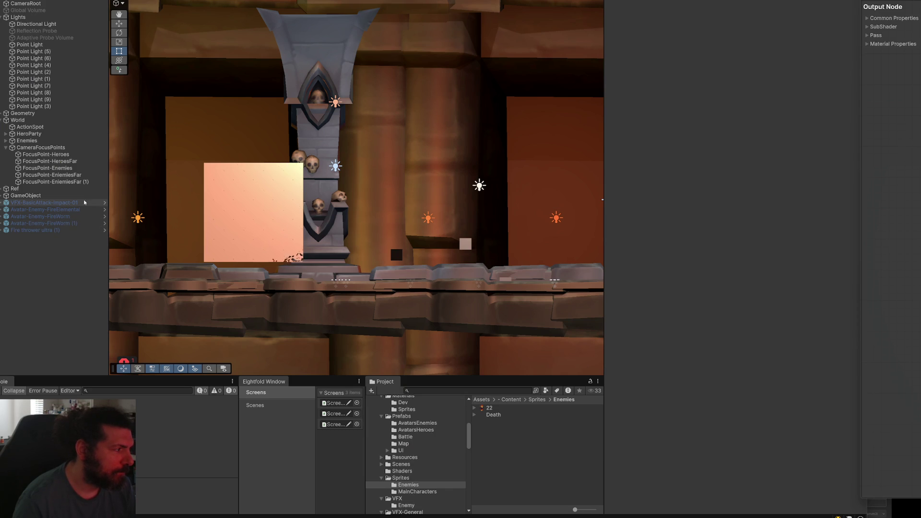
- Open the Avatar-Enemy-FireElemental prefab and select its Sprite child to view its material
click(44, 202)
click(825, 19)
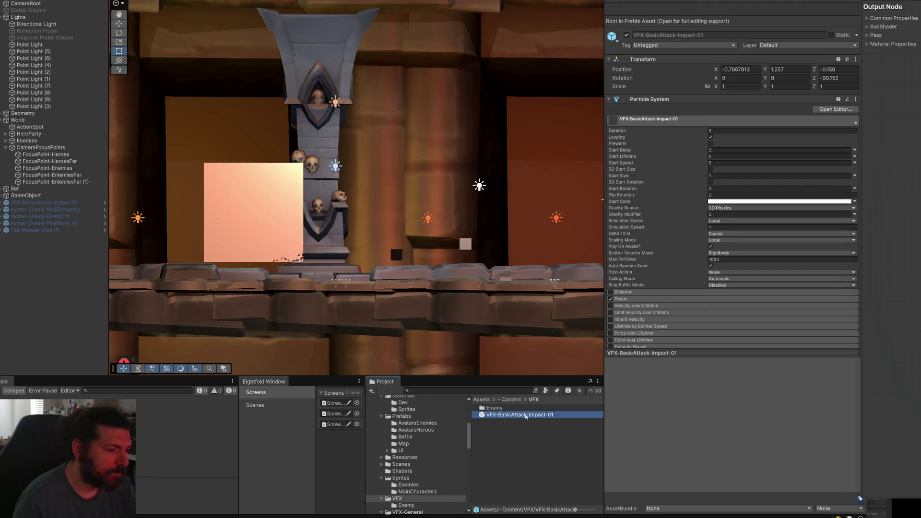
click(46, 209)
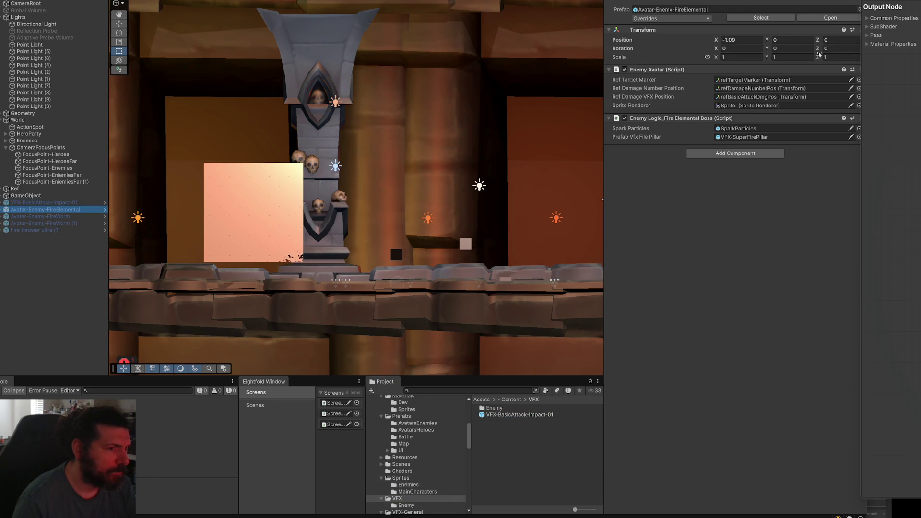
click(786, 18)
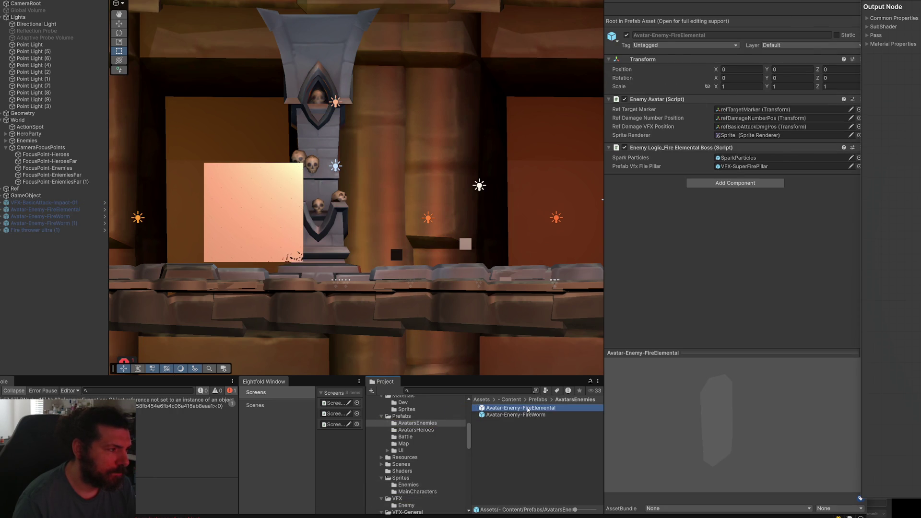
double_click(529, 407)
mouse_move(387, 110)
mouse_down()
mouse_move(381, 93)
mouse_move(411, 181)
mouse_move(403, 189)
mouse_up()
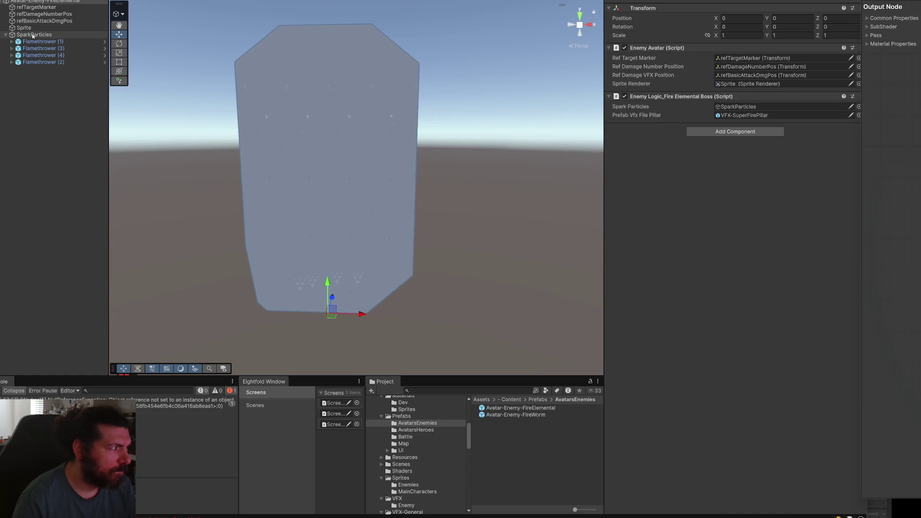
click(314, 131)
- Save the shader graph to recompile it, leaving the sprite rendering solid magenta
scroll(773, 287, down, 1)
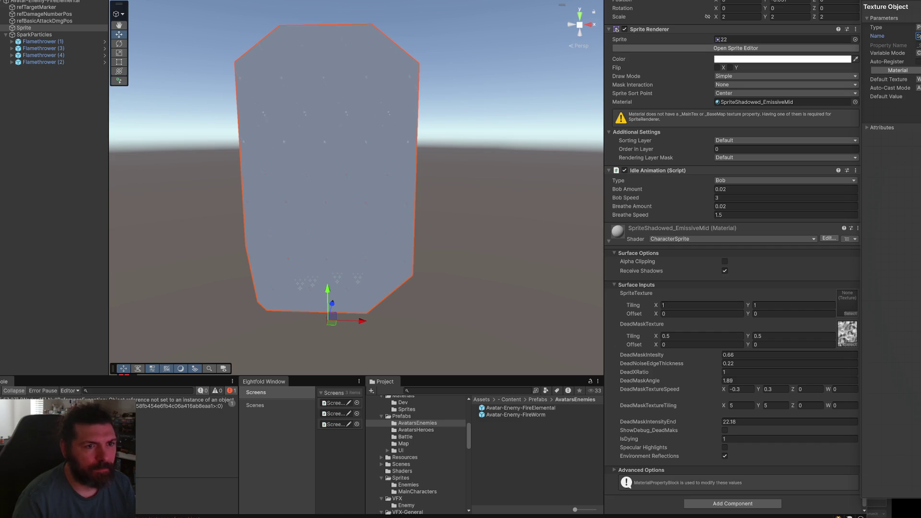
key(ctrl+s)
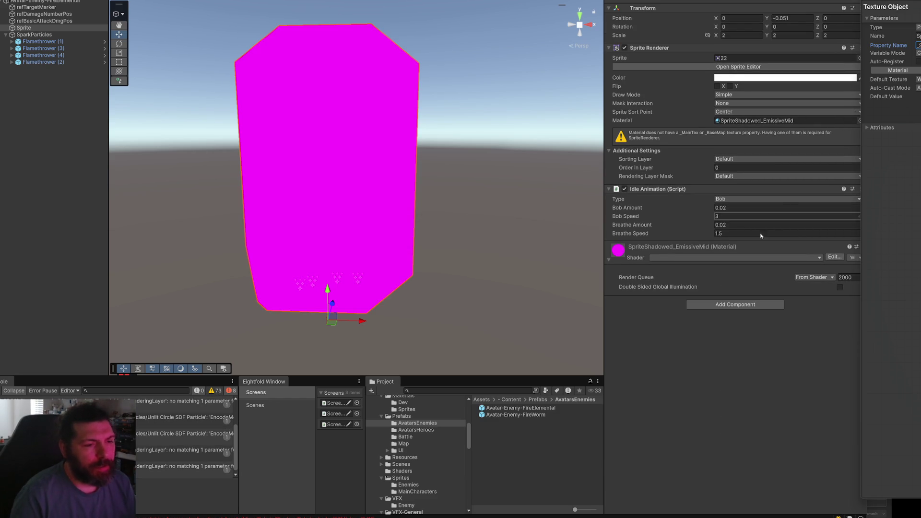
click(719, 304)
key(Escape)
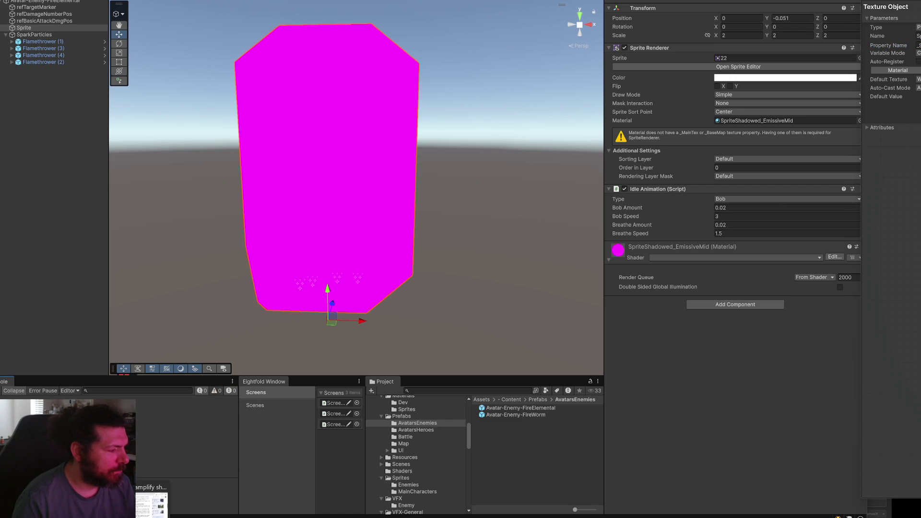
click(153, 510)
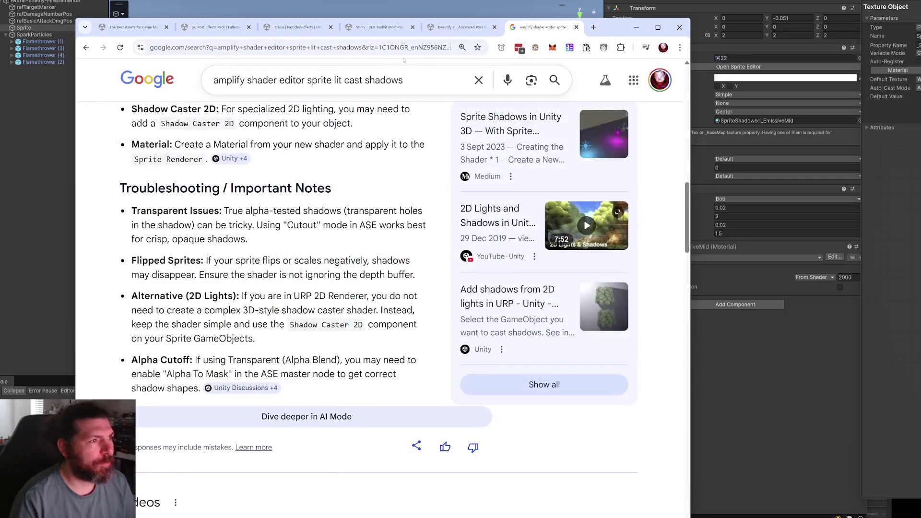
- Search Google for 'unity sprite texture main texture name' to find _MainTex, then return to Unity
click(394, 48)
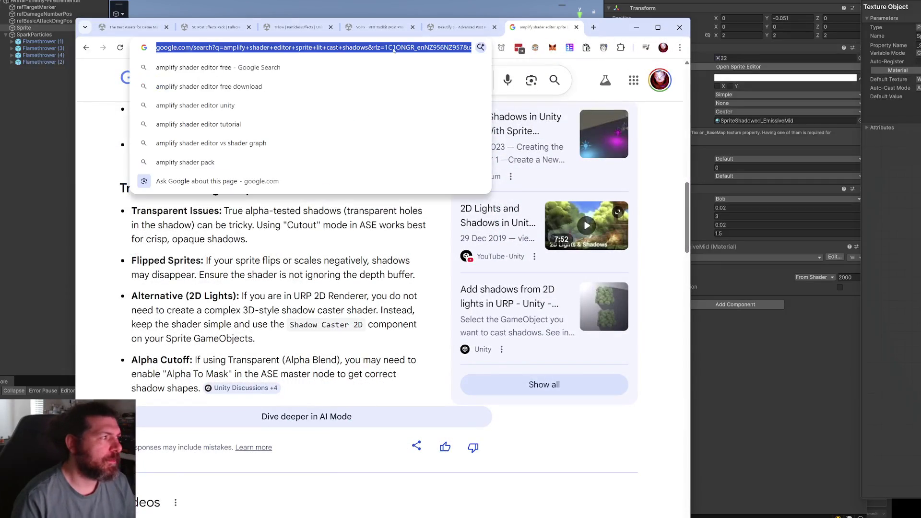
text(sunity sprite texture main t)
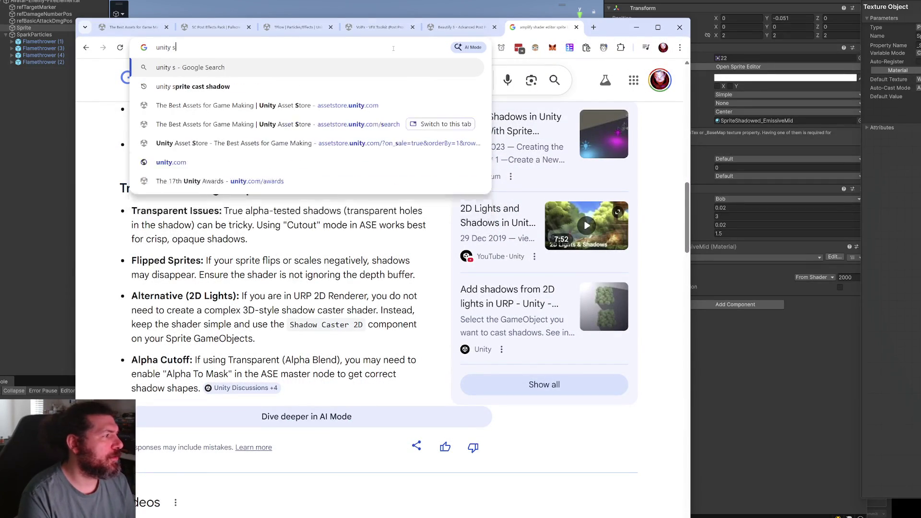
text(exture name)
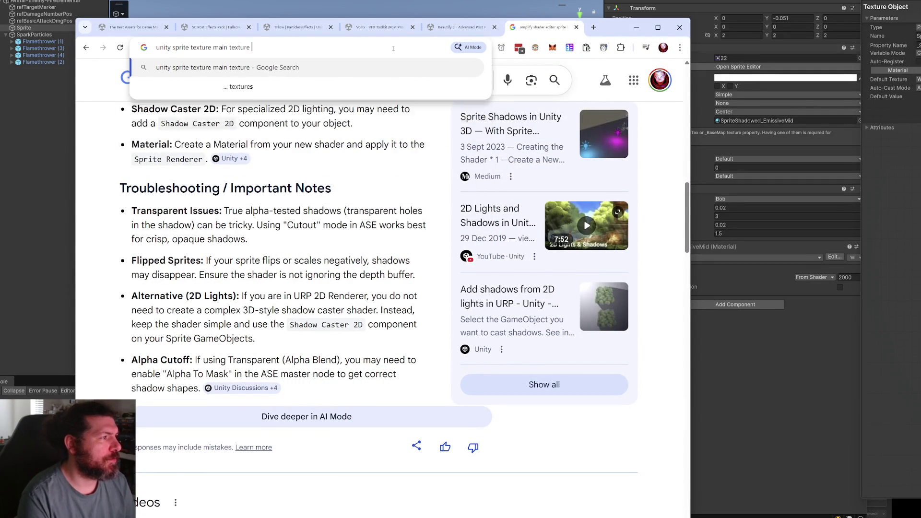
key(Return)
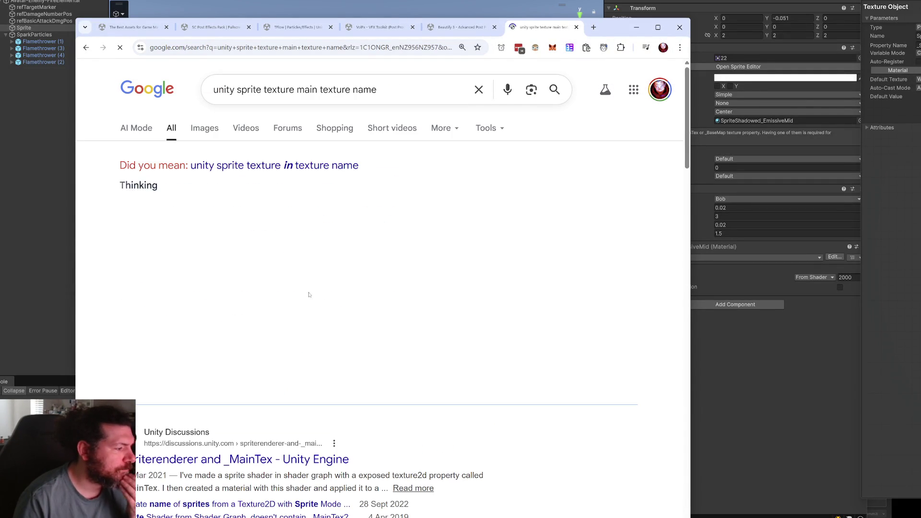
scroll(292, 370, down, 2)
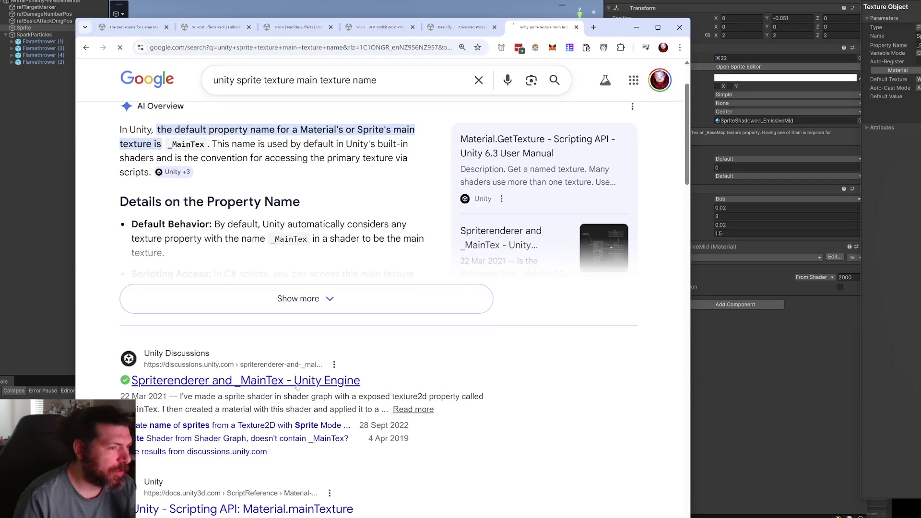
key(alt+Tab)
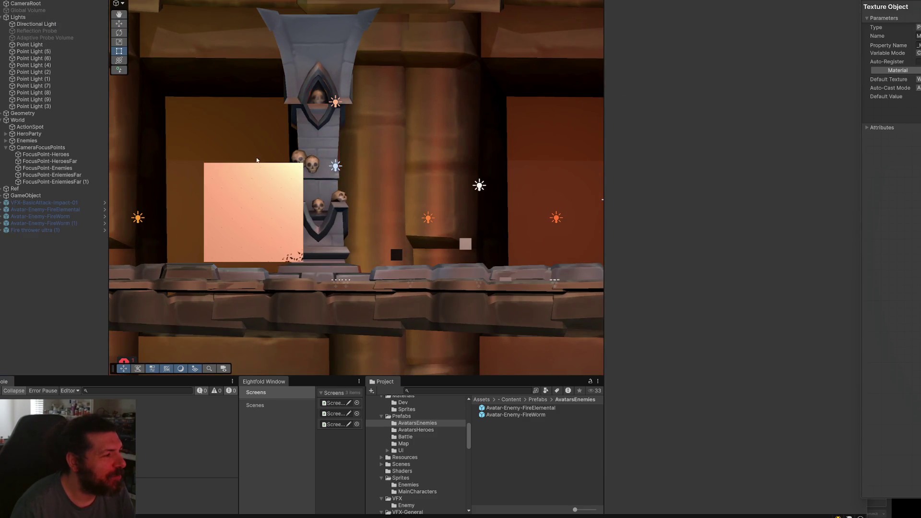
- Delete the stray pink quad and select the FireElemental and FireWorm enemy avatars
scroll(259, 161, up, 2)
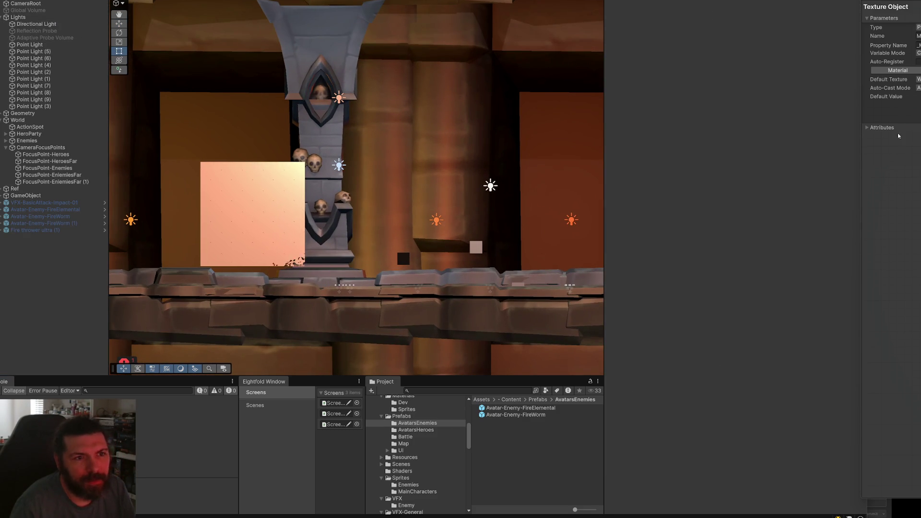
click(286, 211)
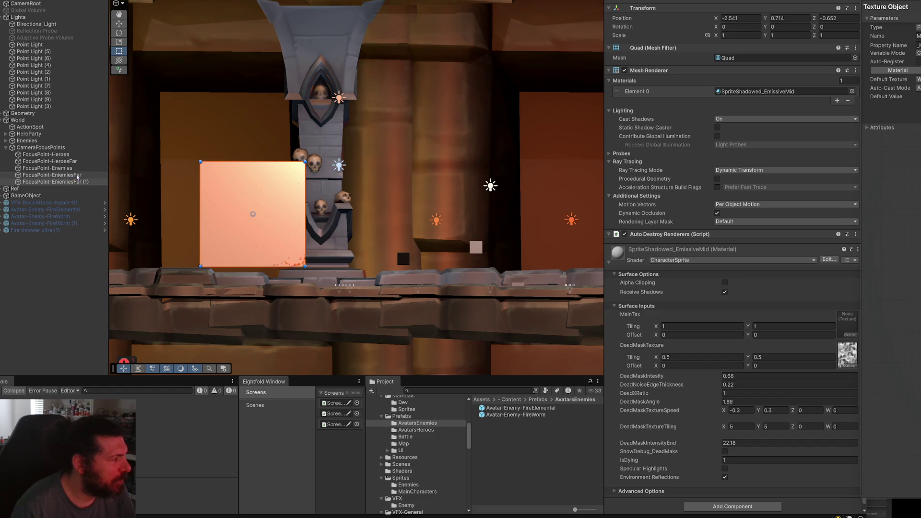
key(Delete)
click(83, 203)
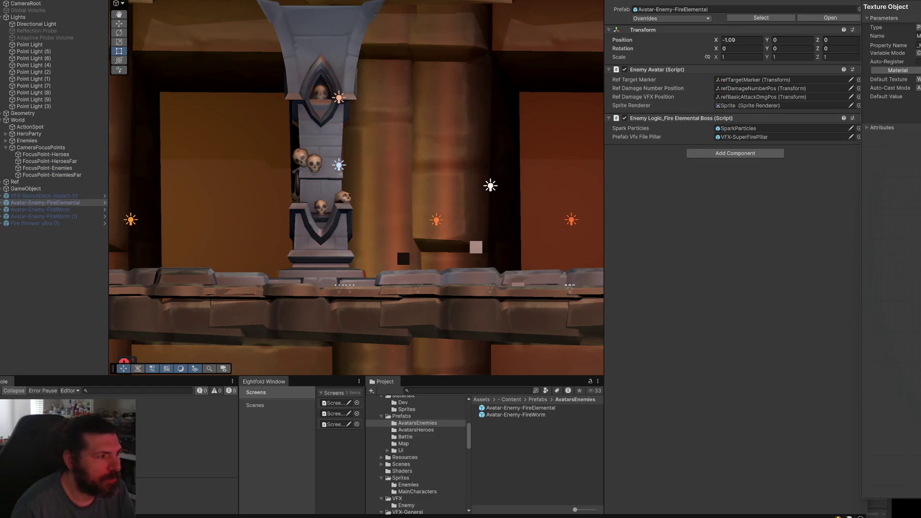
click(79, 210)
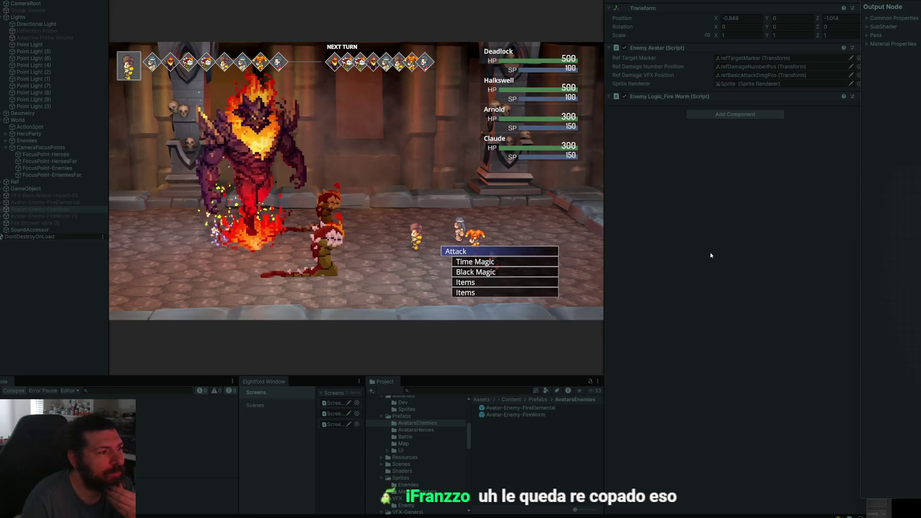
- Have the heroes attack the lower fire worm, then stop Play mode
key(Return)
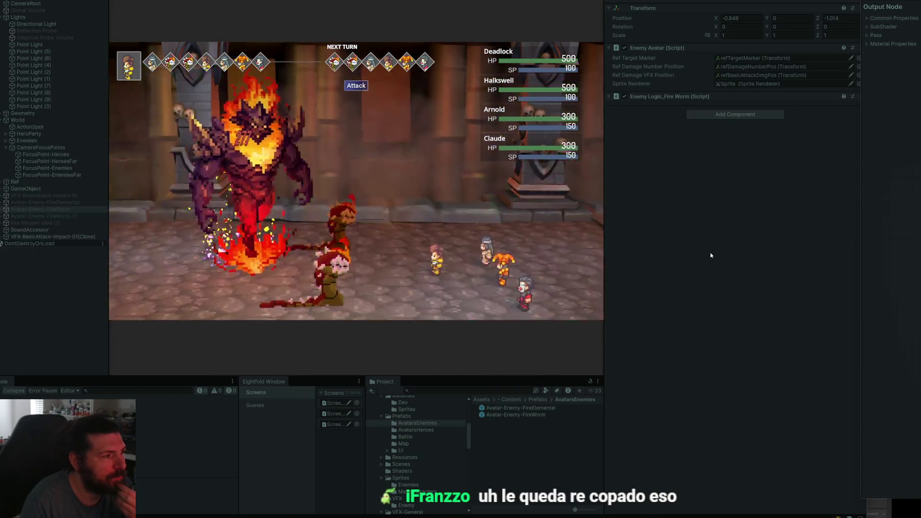
key(Return)
key(Down)
key(Up)
key(Down)
key(Return)
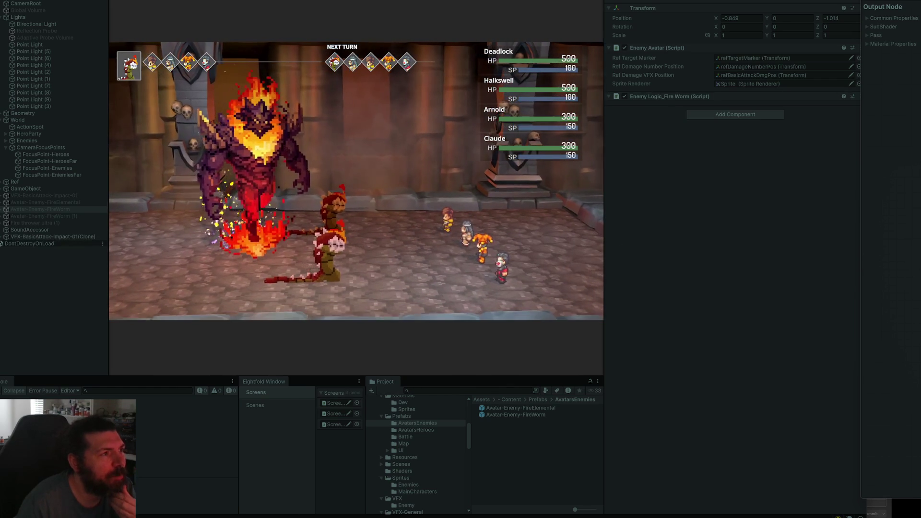
key(ctrl+p)
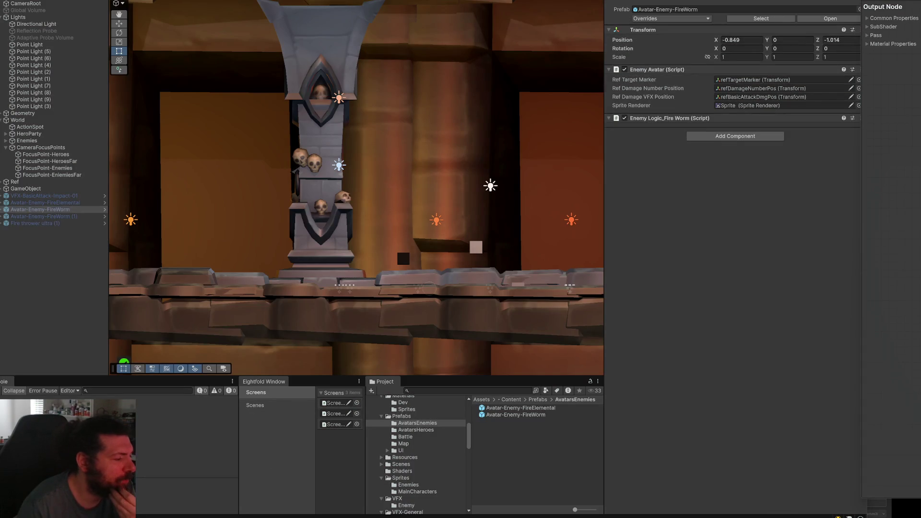
- In DoDeath, change SetFloat("_DeadXRatio", 1f) to use the animated value a, then return to Unity
key(alt+Tab)
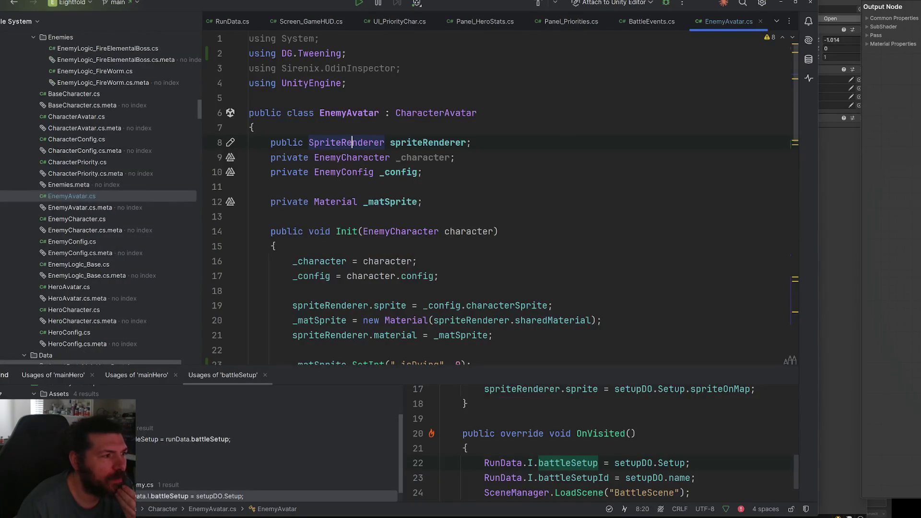
key(alt+Tab)
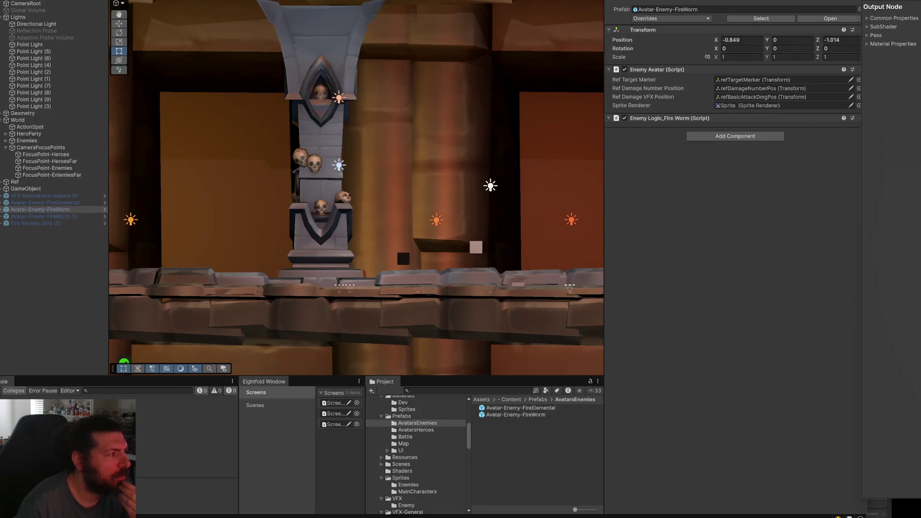
key(alt+Tab)
scroll(494, 286, down, 2)
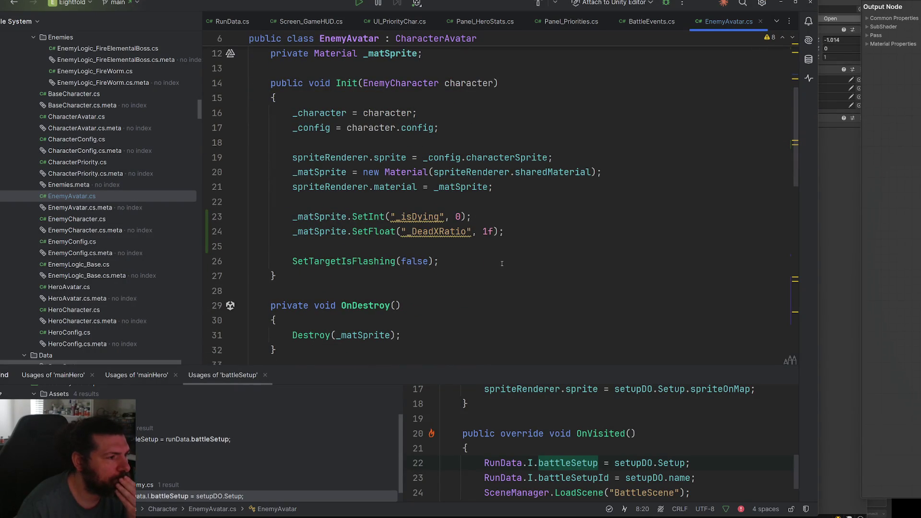
double_click(327, 217)
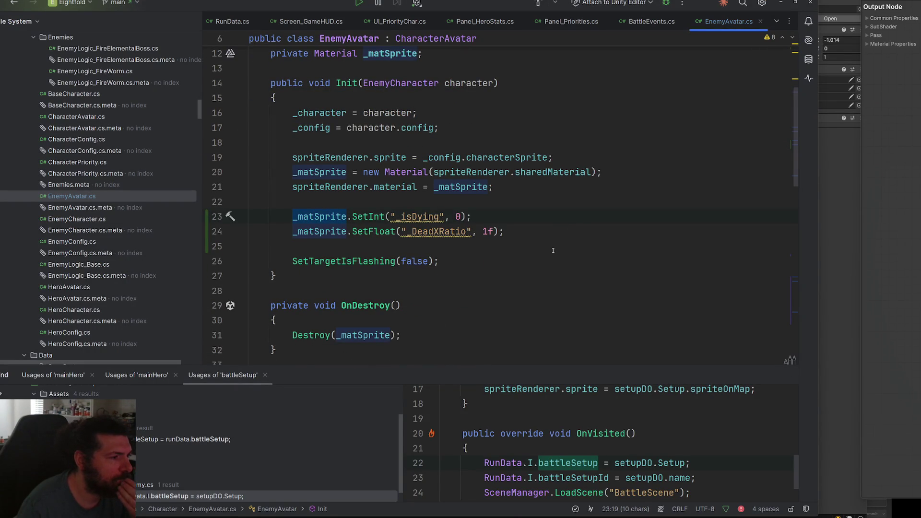
scroll(552, 240, down, 10)
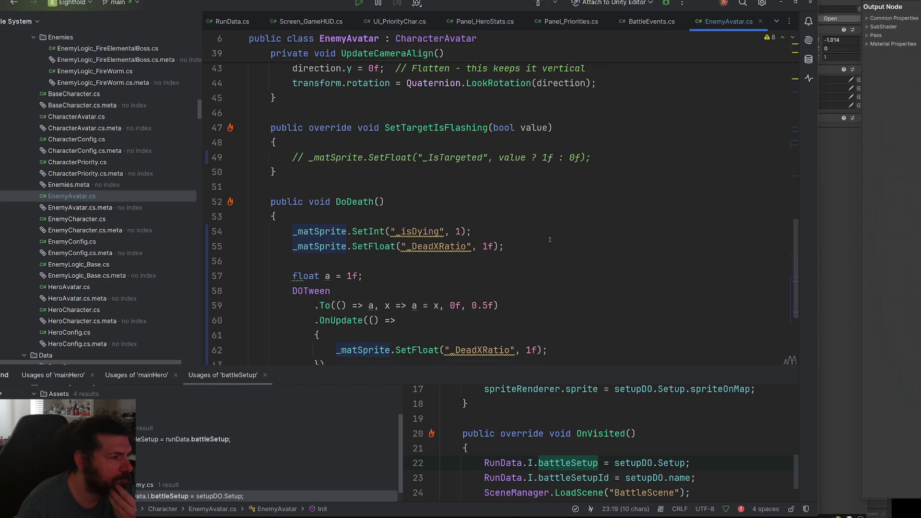
scroll(550, 239, down, 3)
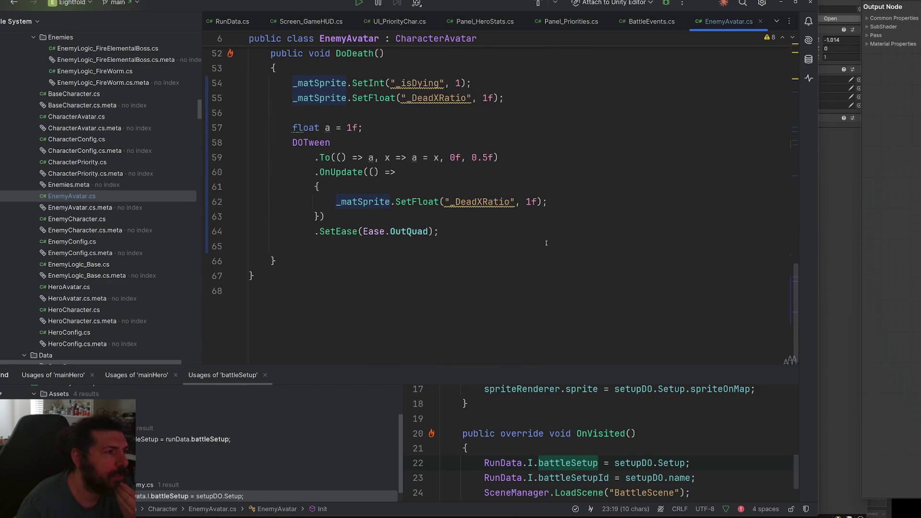
scroll(546, 243, up, 2)
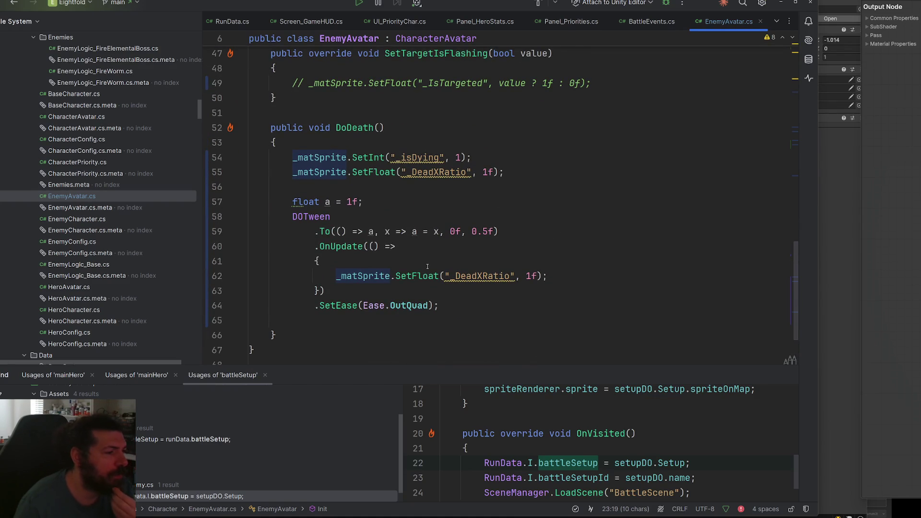
double_click(482, 276)
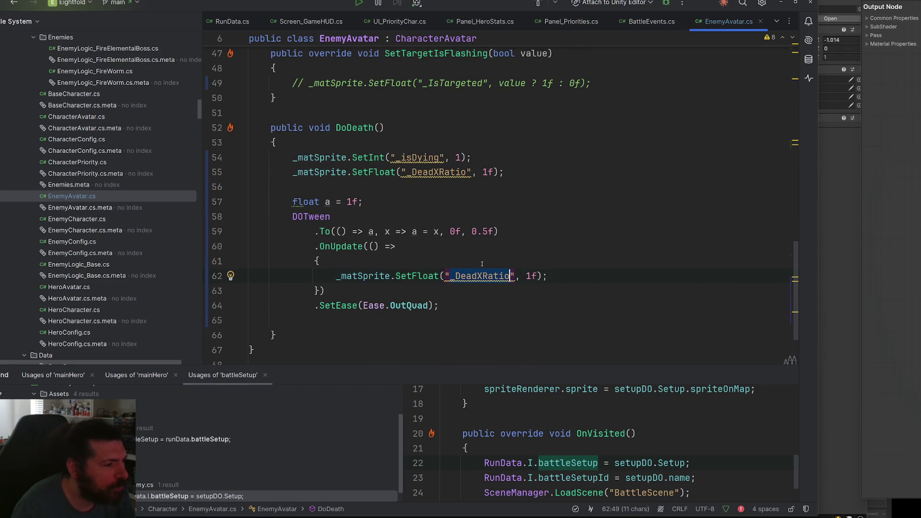
click(529, 276)
text(a)
click(503, 244)
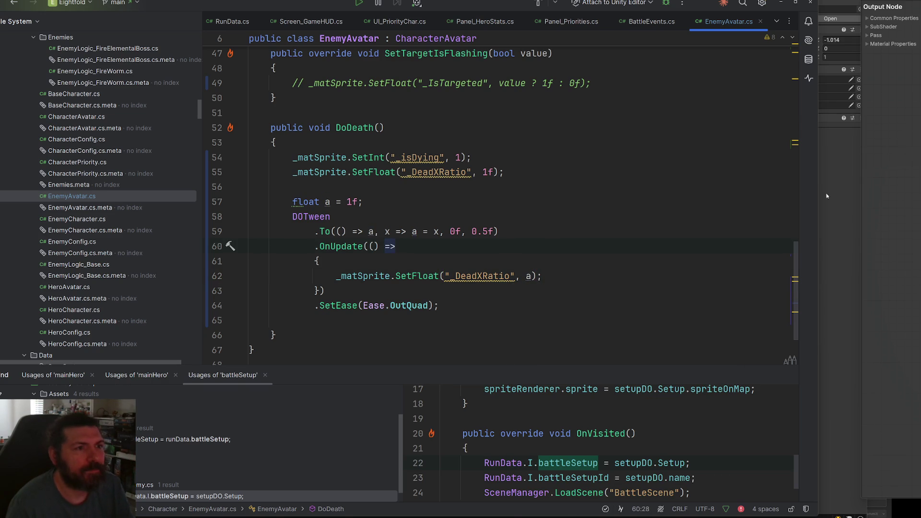
key(alt+Tab)
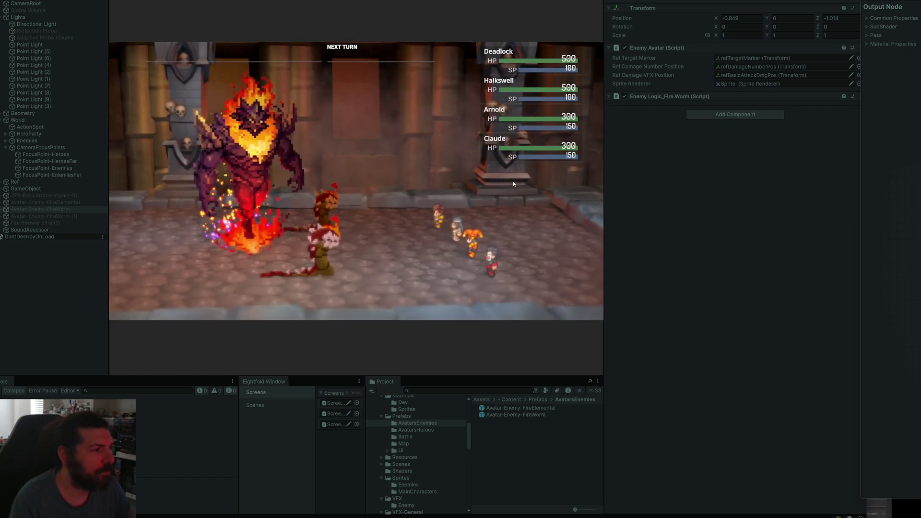
- Have each hero attack the fire enemy to check its death dissolve, then stop the game
key(Return)
key(Return)
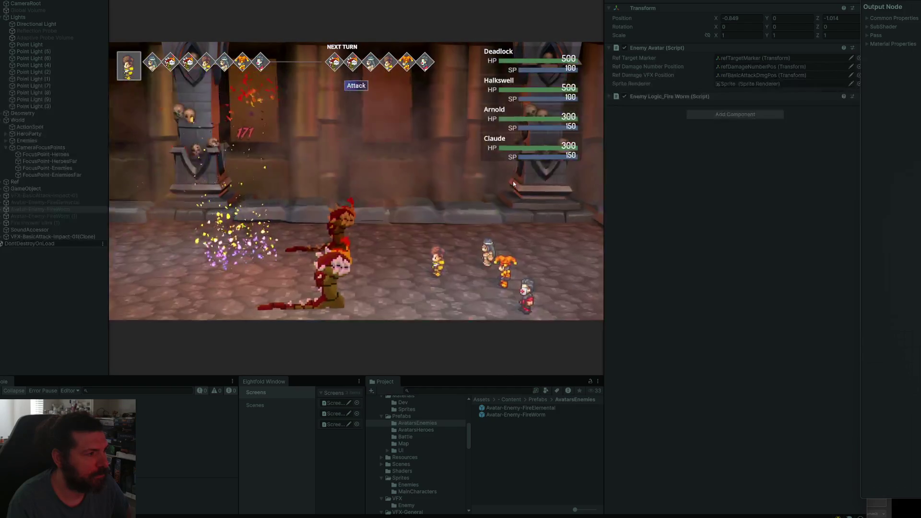
key(Return)
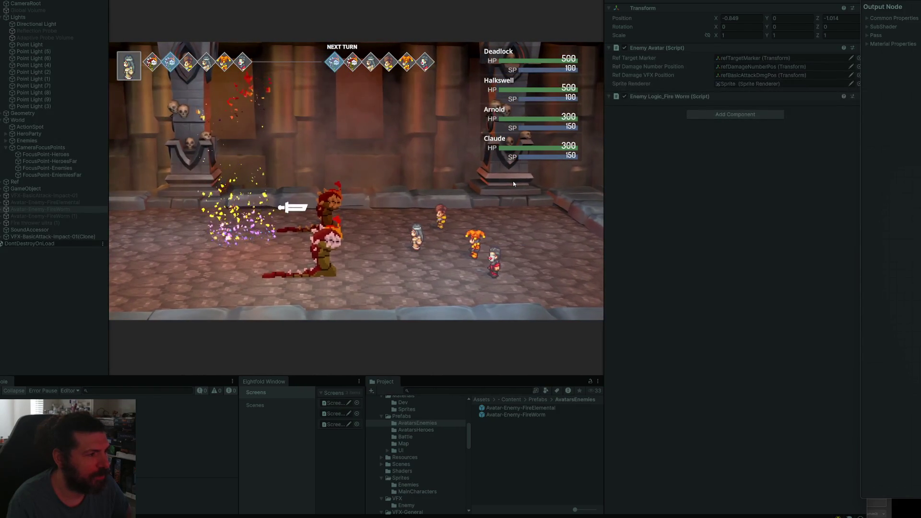
key(Return)
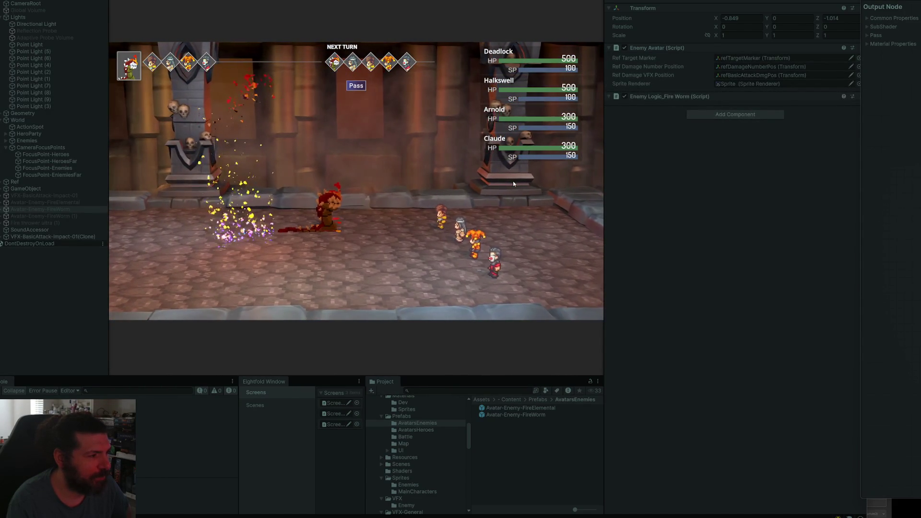
key(Return)
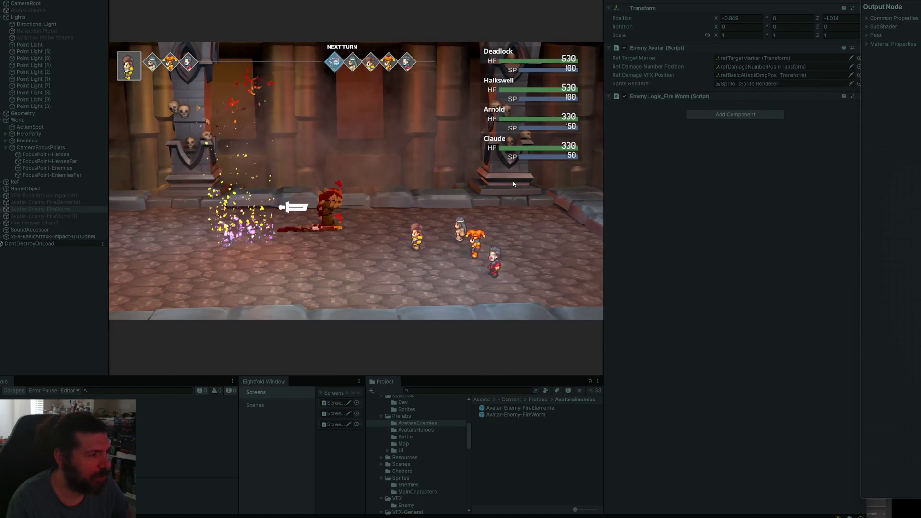
key(Return)
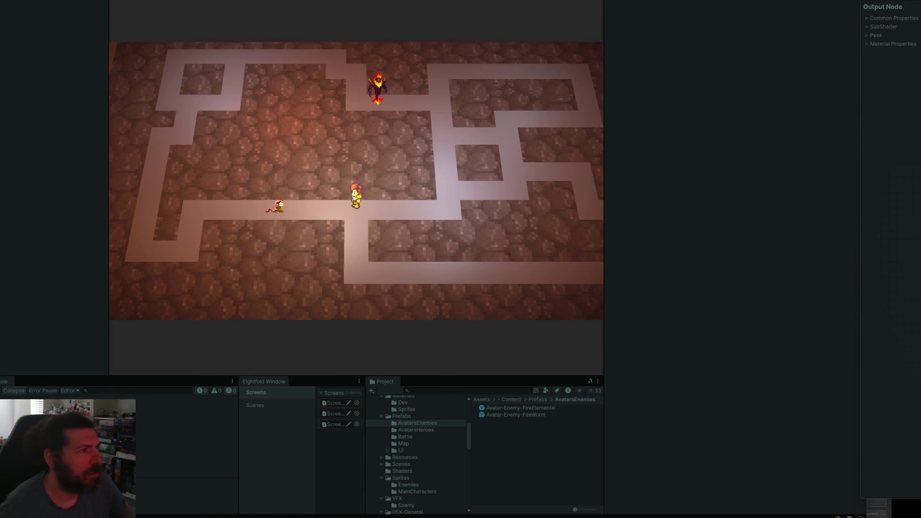
key(ctrl+p)
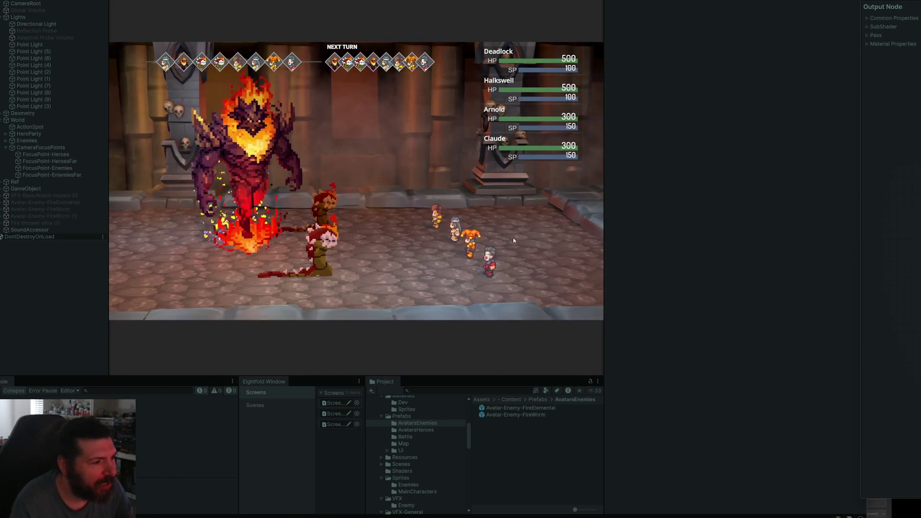
- In a new run, attack the fire enemy again and select Avatar-Enemy-FireElemental(Clone) in the Hierarchy
key(Return)
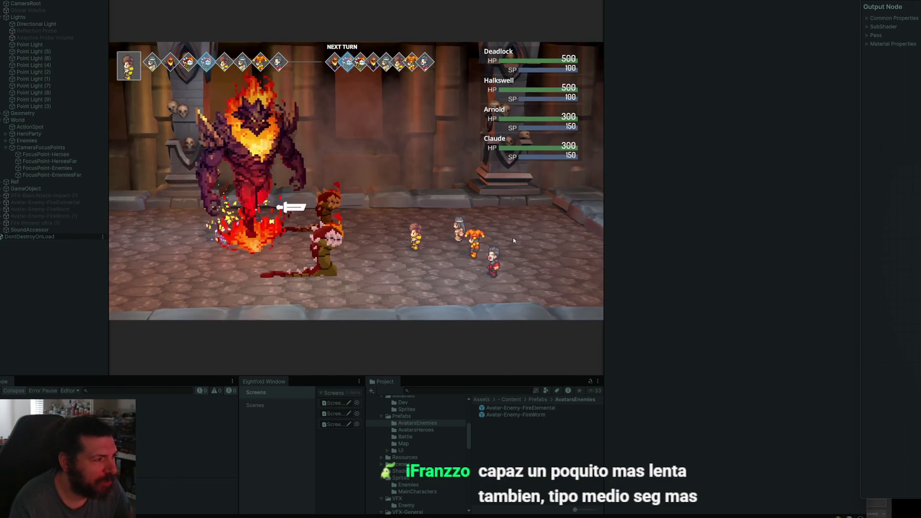
key(Return)
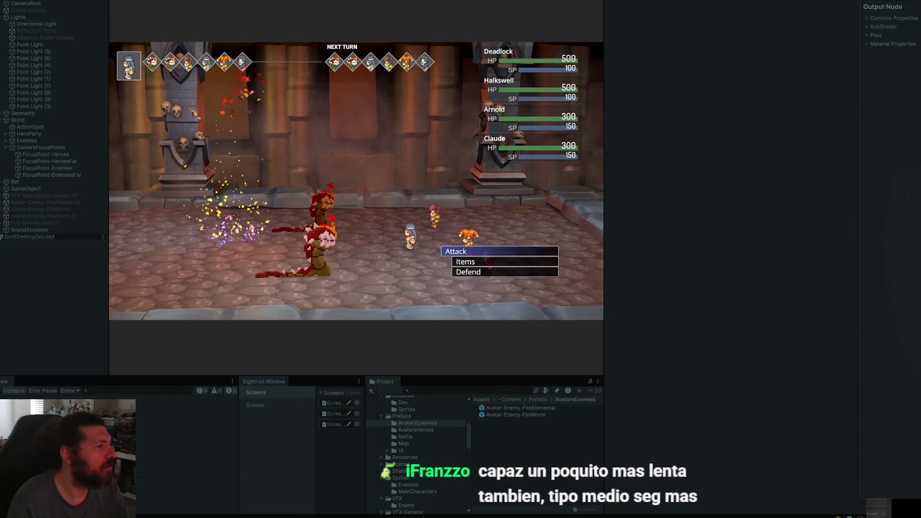
scroll(52, 120, down, 5)
click(66, 4)
- Select the fire elemental clone's Sprite child and expand its material properties
key(f)
click(30, 196)
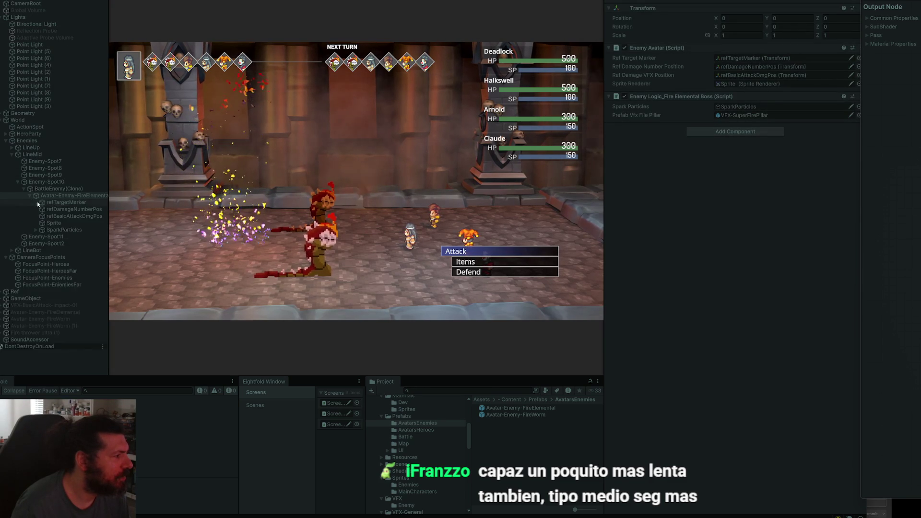
click(54, 223)
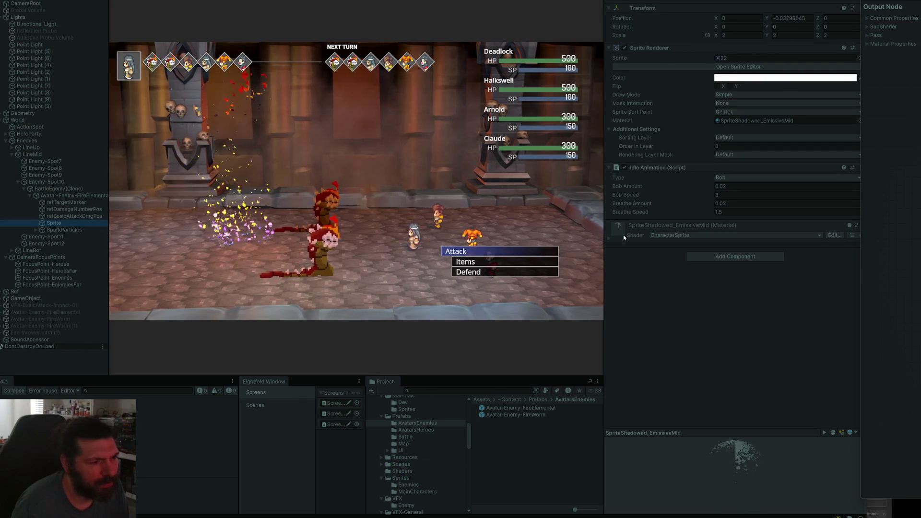
click(607, 238)
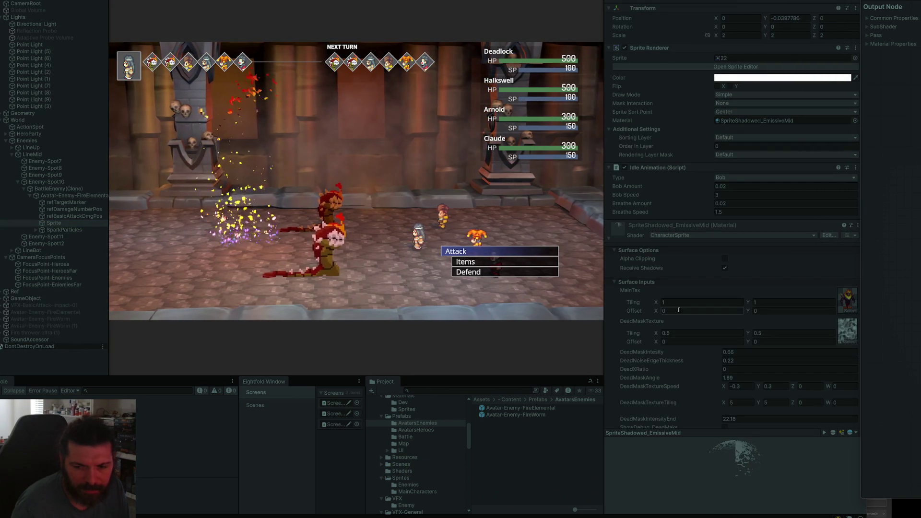
scroll(775, 364, down, 3)
scroll(776, 365, down, 1)
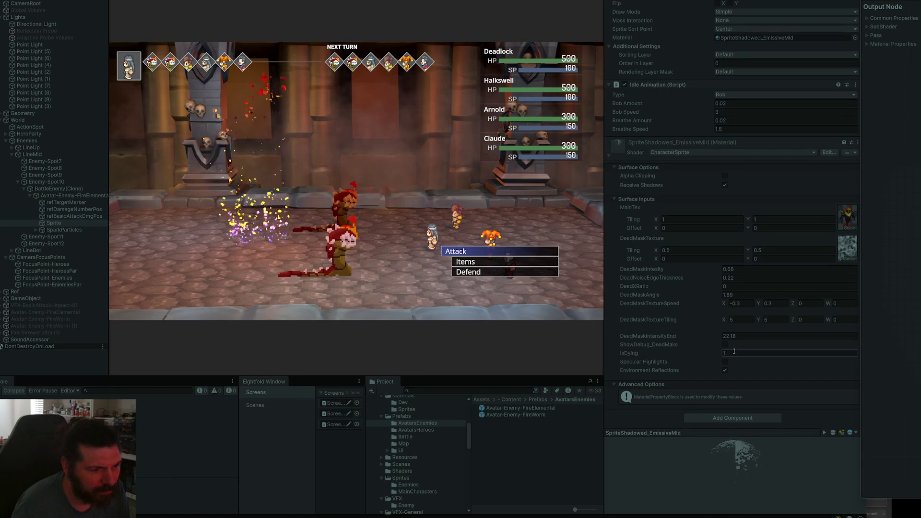
- Set DeadXRatio to -0.3 to dissolve the enemy, then exit Play mode
click(723, 287)
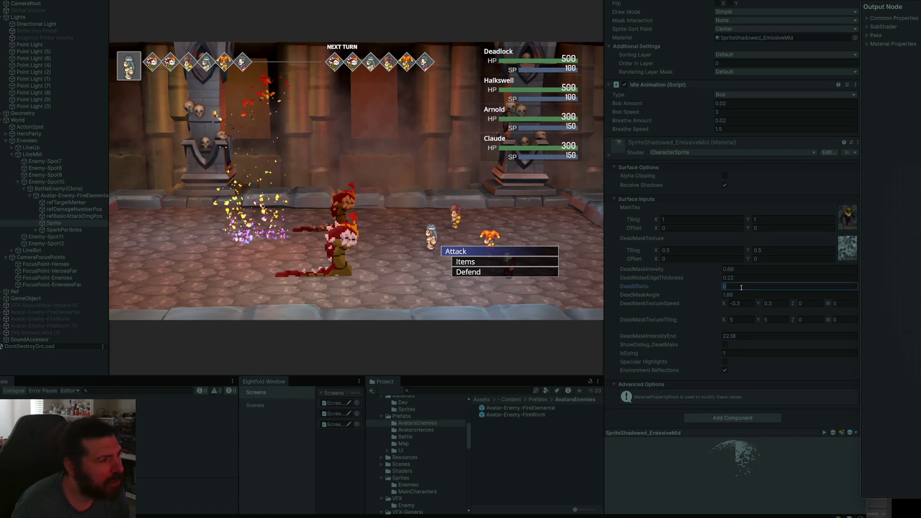
text(0.84)
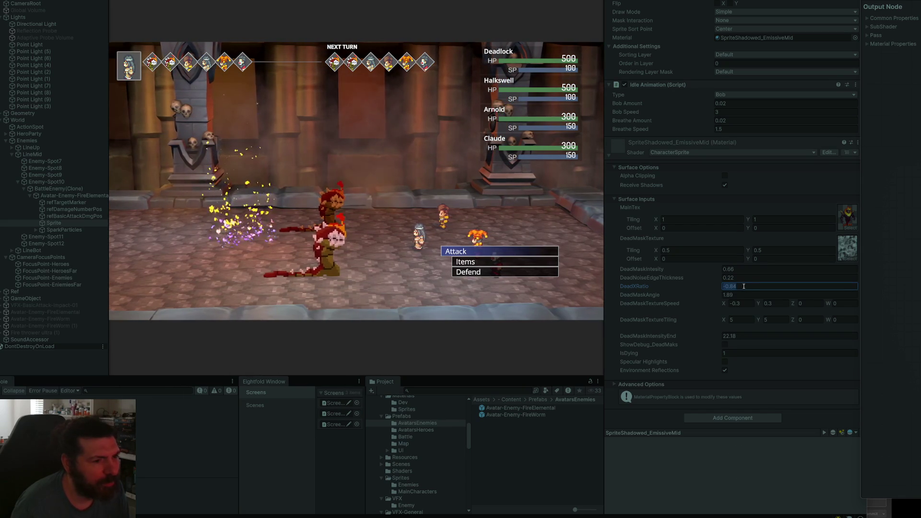
text(0.3)
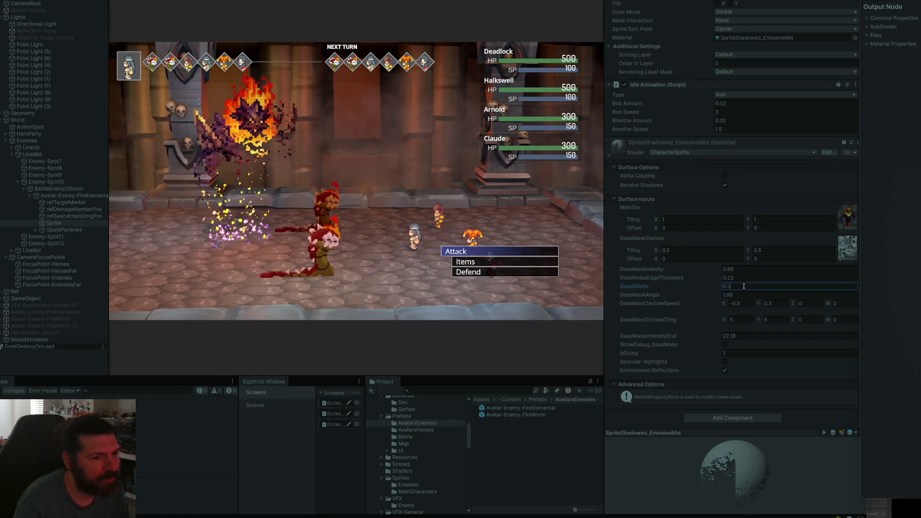
key(Home)
text(-)
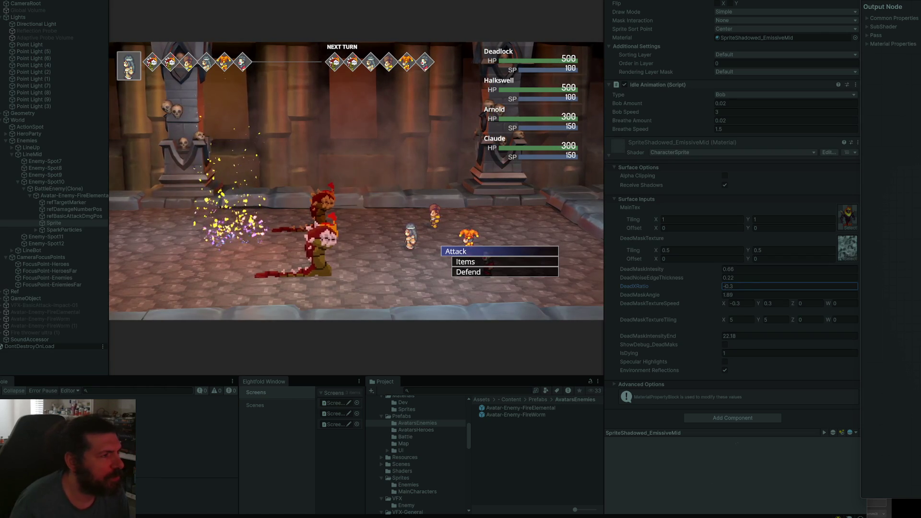
key(ctrl+p)
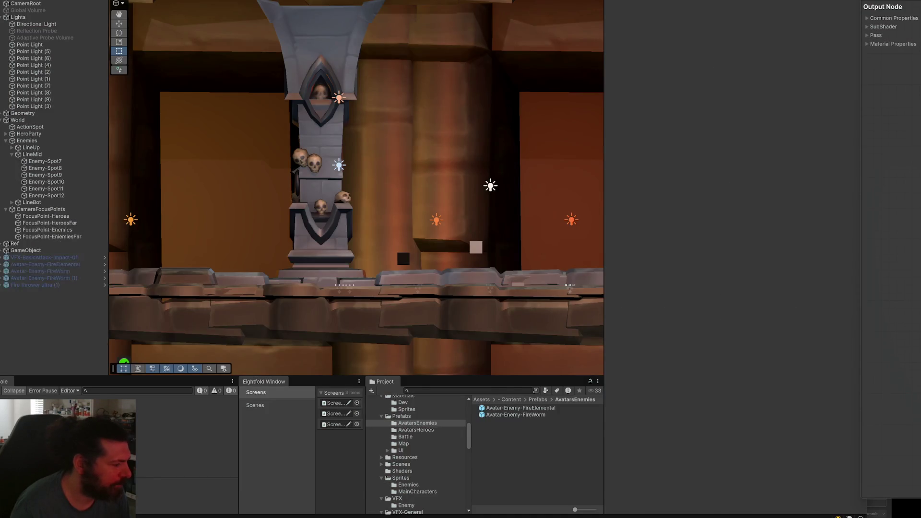
key(alt+Tab)
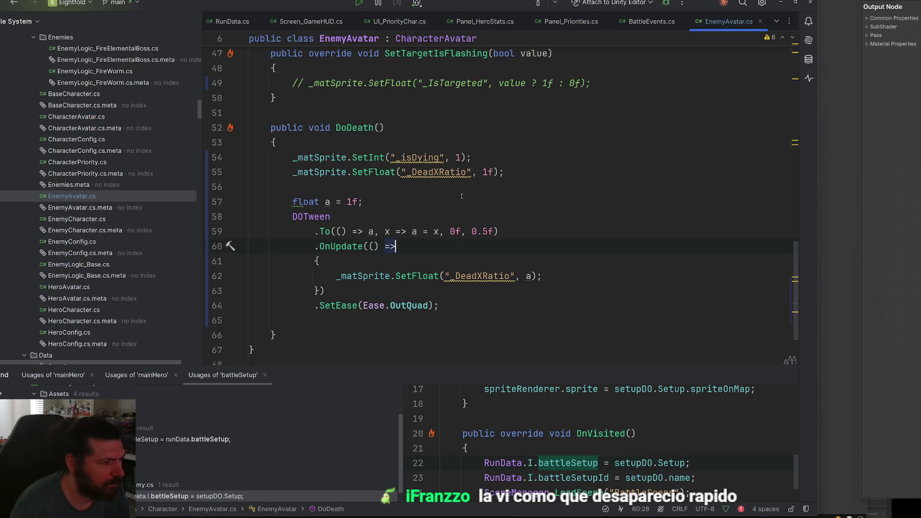
- Change the death tween so a starts at 0 and tweens to 1
text(-)
key(Delete)
text(3)
key(BackSpace)
key(BackSpace)
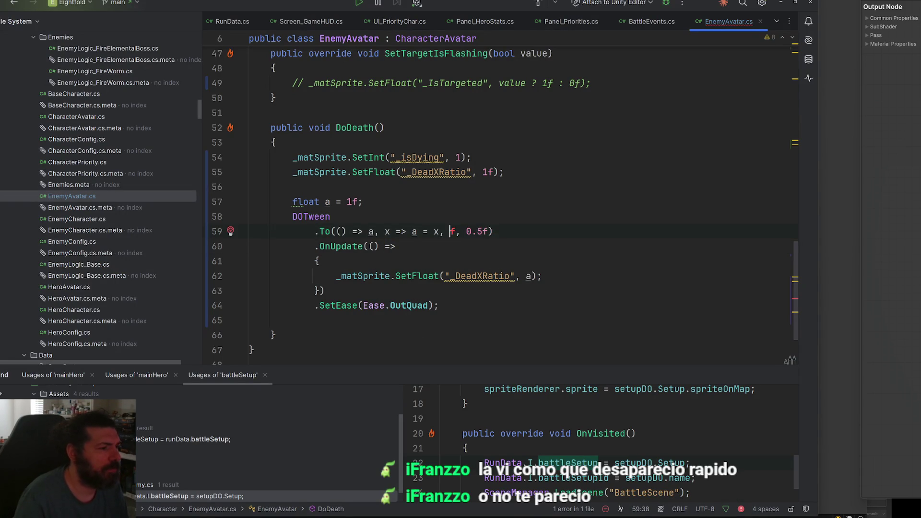
scroll(502, 200, up, 1)
click(363, 216)
key(BackSpace)
text(0)
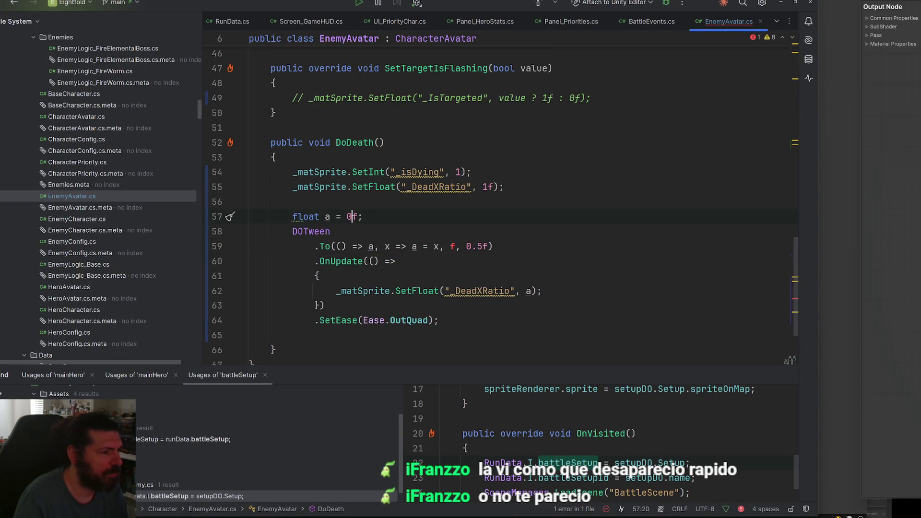
click(451, 246)
text(1)
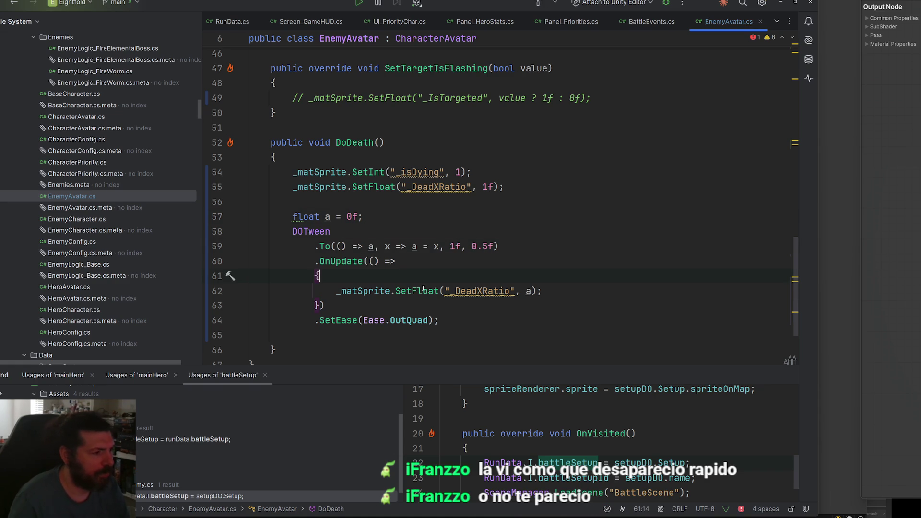
- Add float deadMaskRatio = Mathf.Lerp(1f, -0.3f, a) inside the OnUpdate block
click(424, 270)
key(Return)
text(float deadMask)
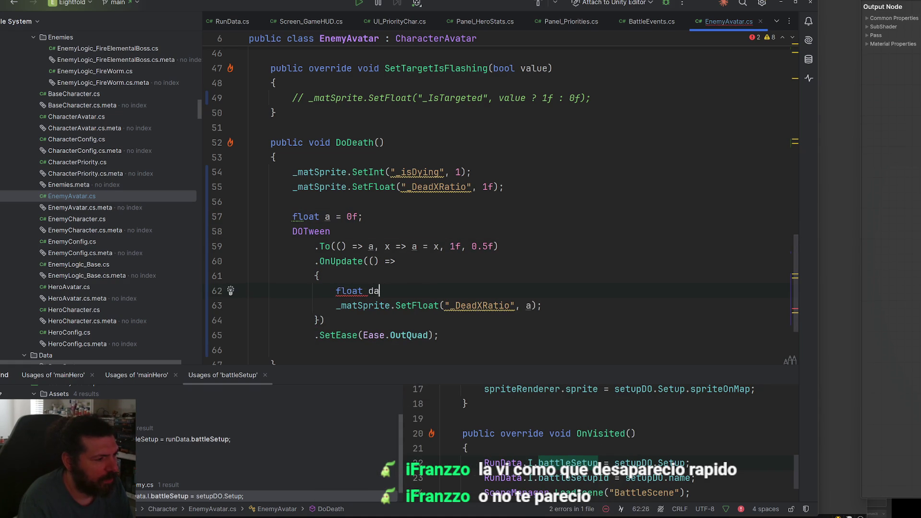
text(Ratio = math)
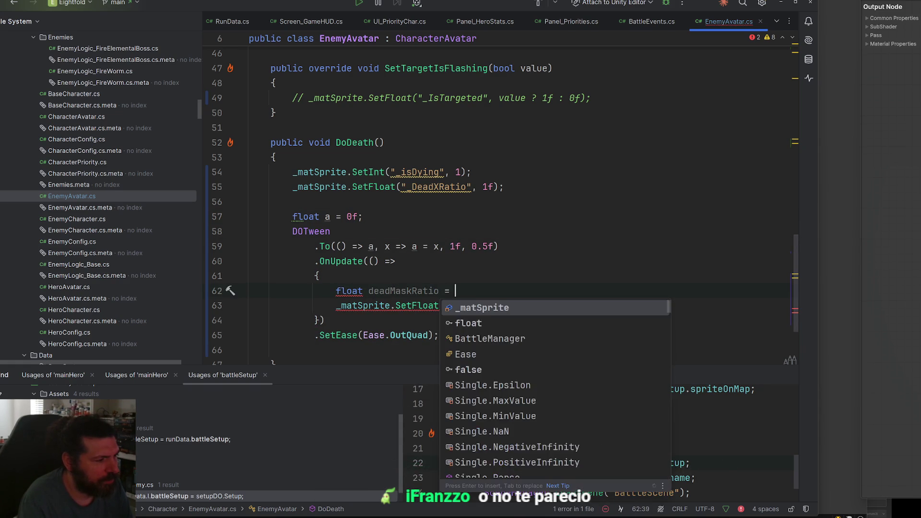
key(Down)
key(Return)
text(.le)
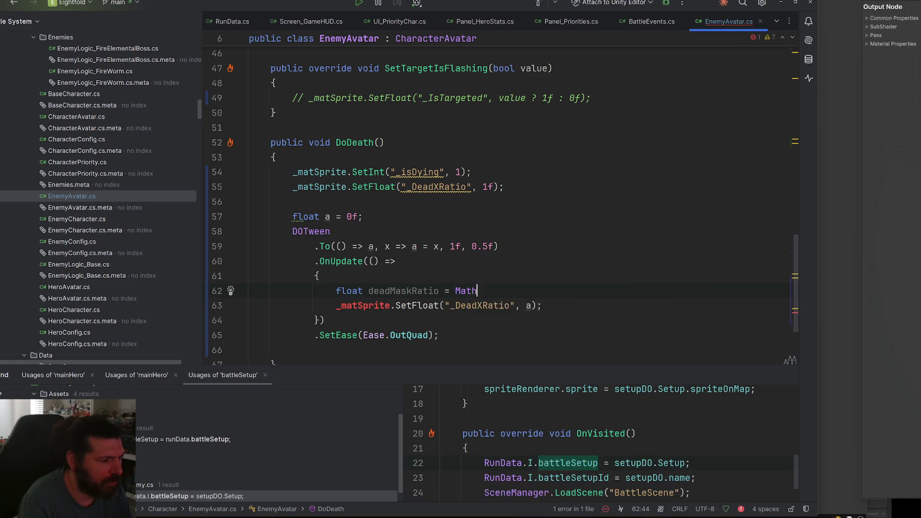
text(f.Lerp()
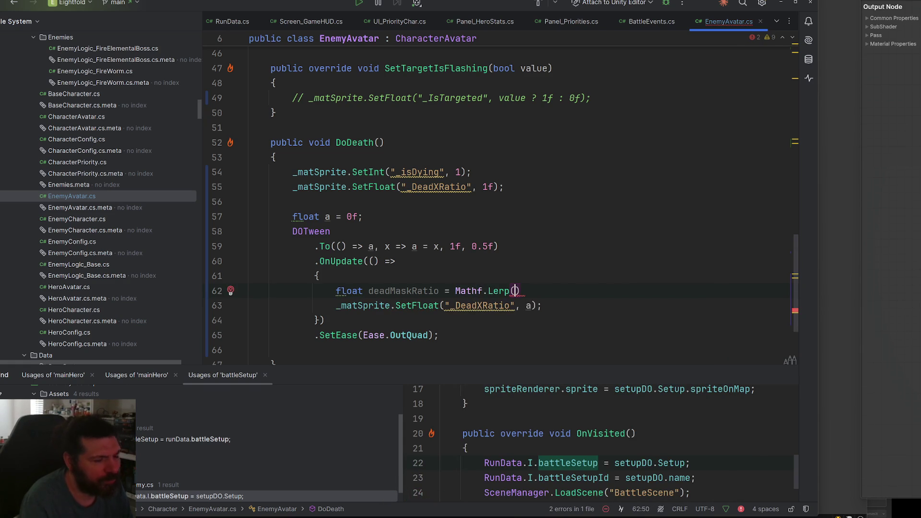
text(1f, )
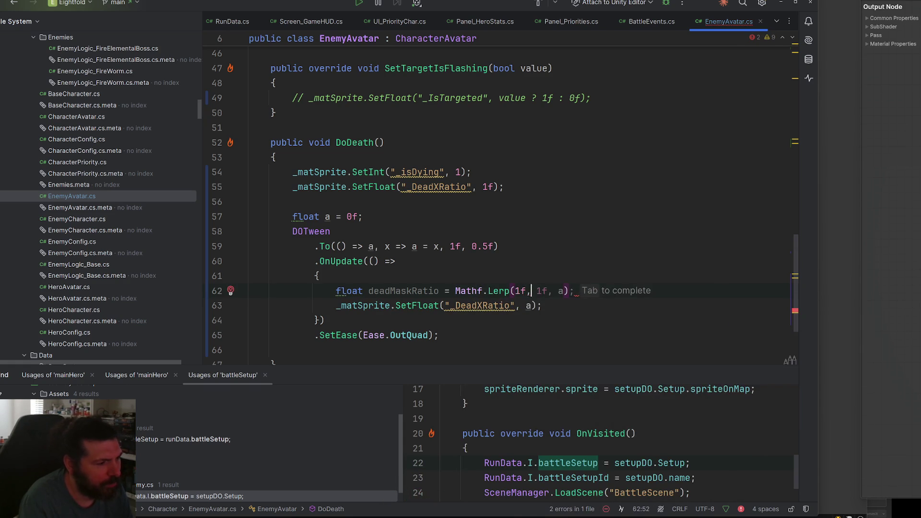
text(-0.2f)
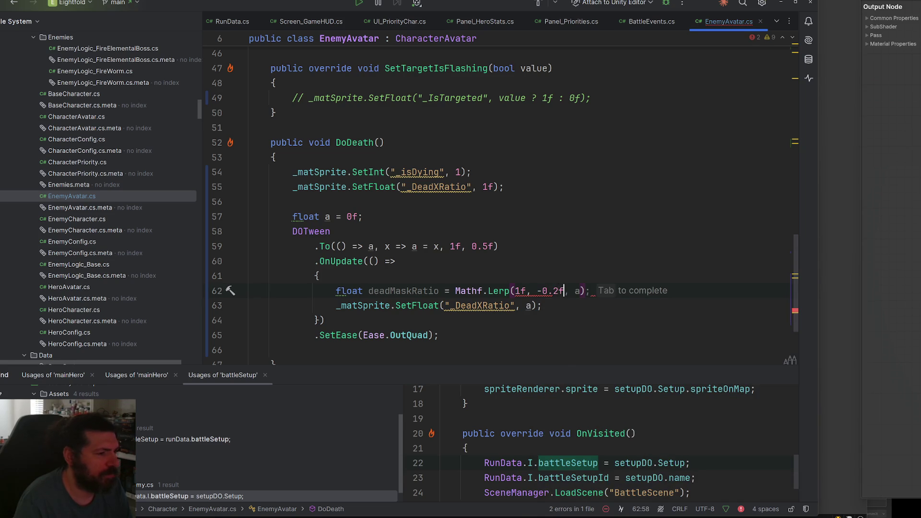
key(BackSpace)
text(3)
text(, a)
key(Escape)
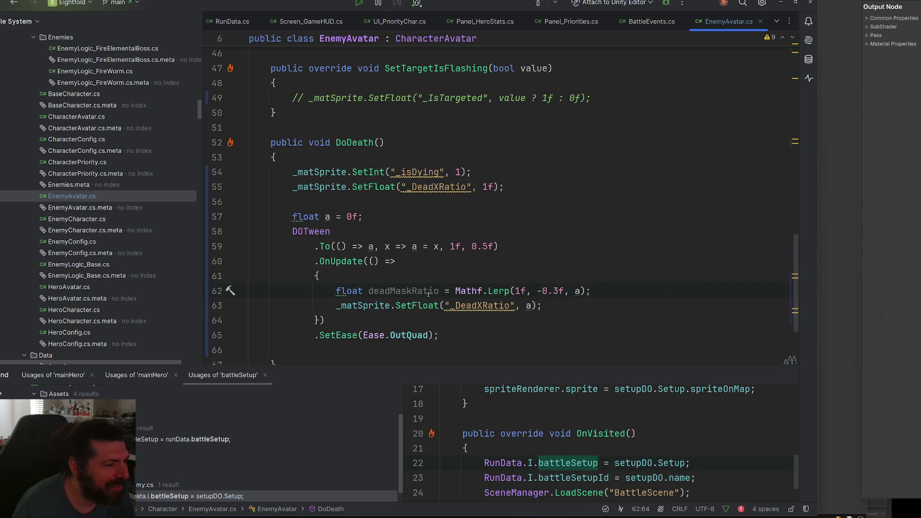
- Pass deadMaskRatio into the _DeadXRatio SetFloat call and make the tween last 1 second
double_click(405, 290)
text(deadMaskRatio)
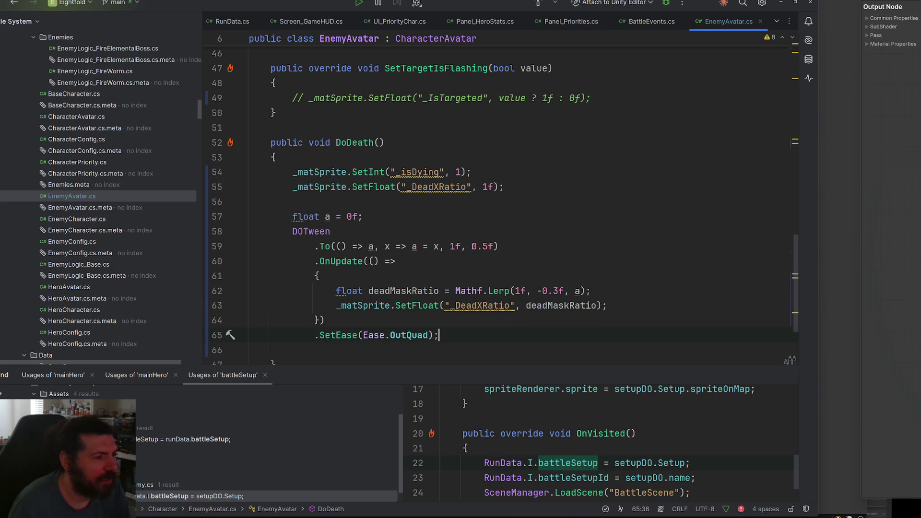
text(1.)
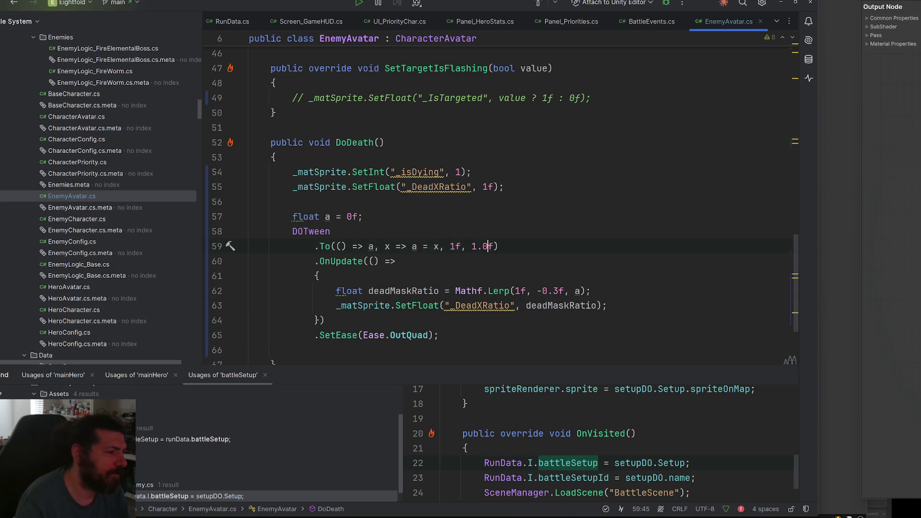
click(838, 205)
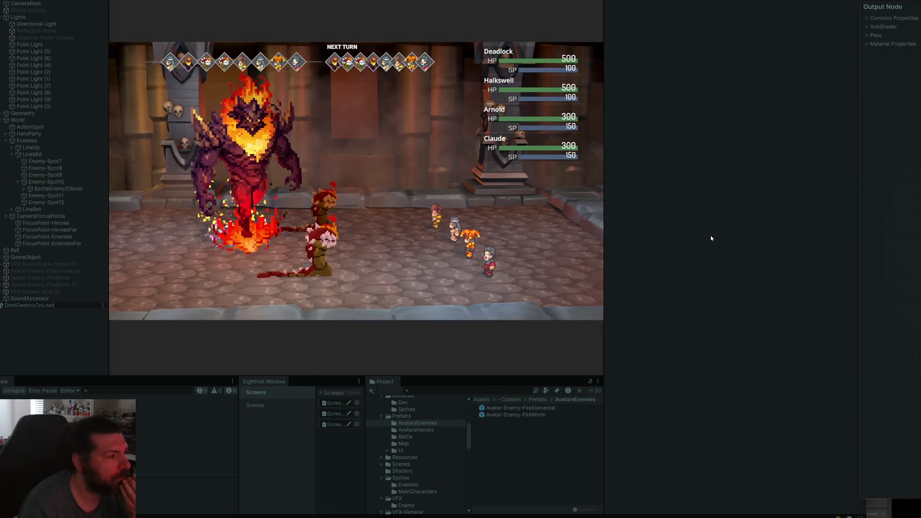
- Attack the fire enemy until it dies and dissolves, then stop the game and return to EnemyAvatar.cs
key(Return)
key(Return)
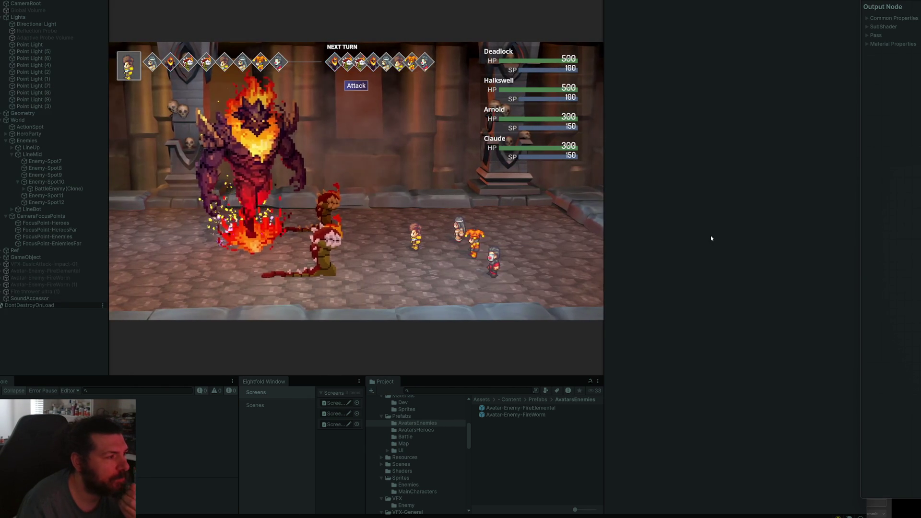
key(Return)
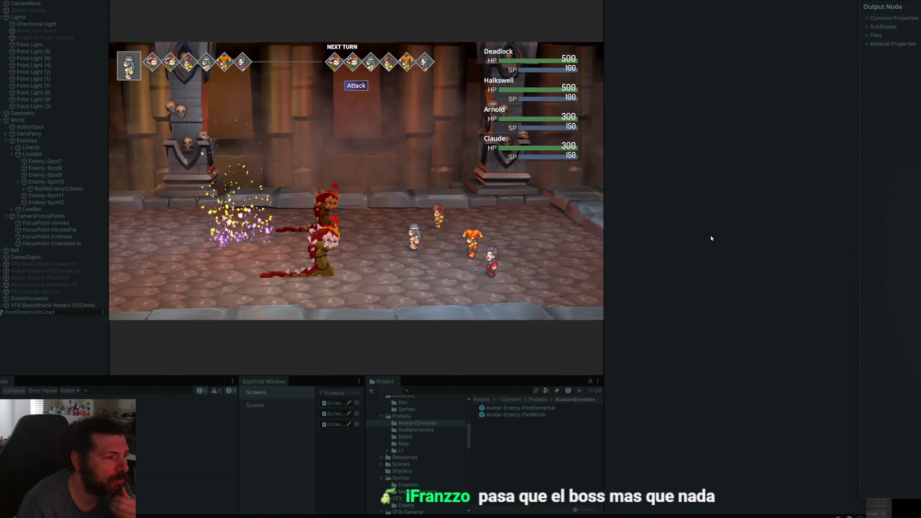
key(Return)
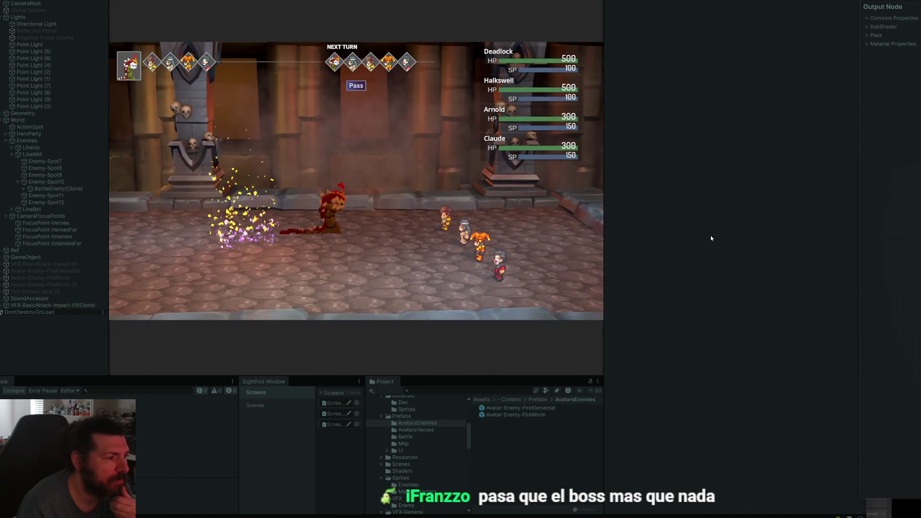
key(ctrl+p)
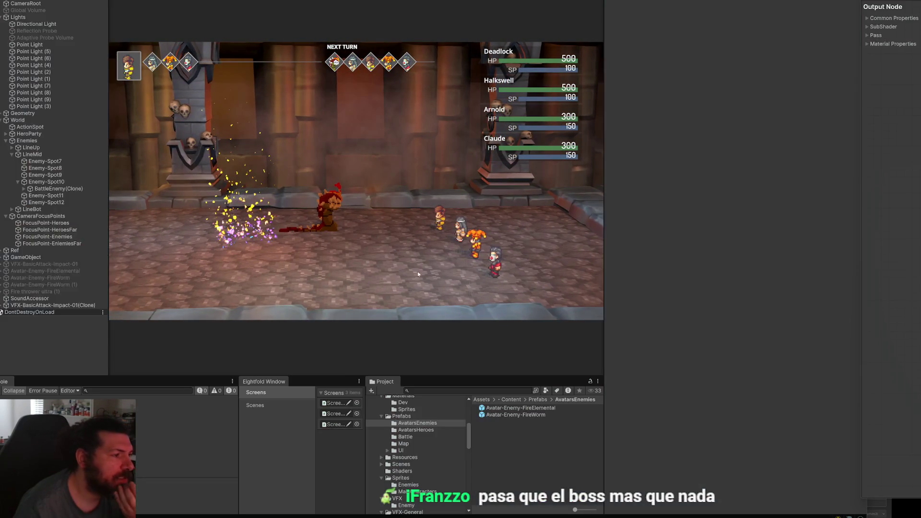
scroll(423, 249, down, 3)
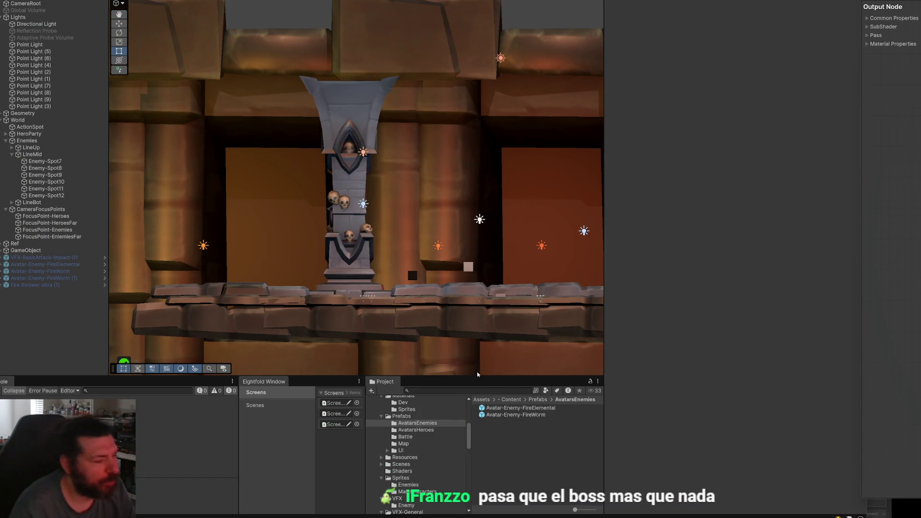
key(alt+Tab)
scroll(560, 233, up, 15)
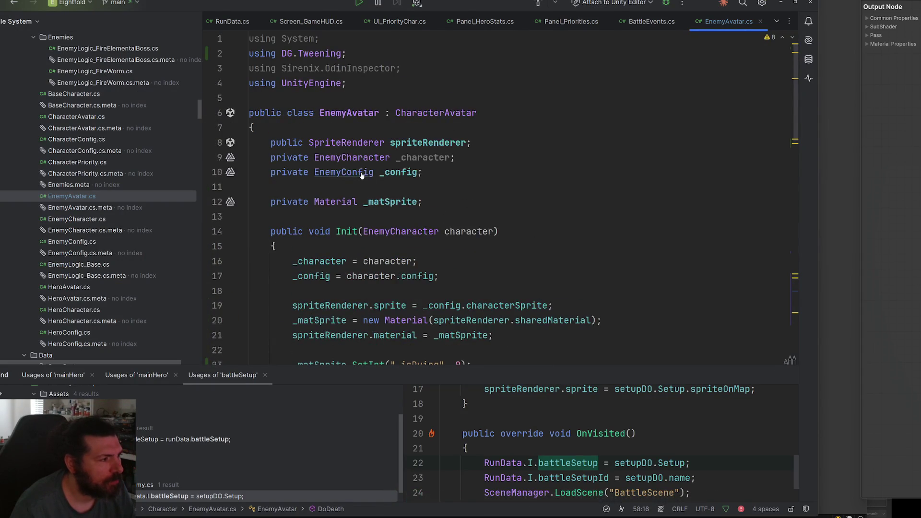
- In the EnemyConfig class, add a [BoxGroup("Visuals")] attribute on a new line
ctrl+click(344, 171)
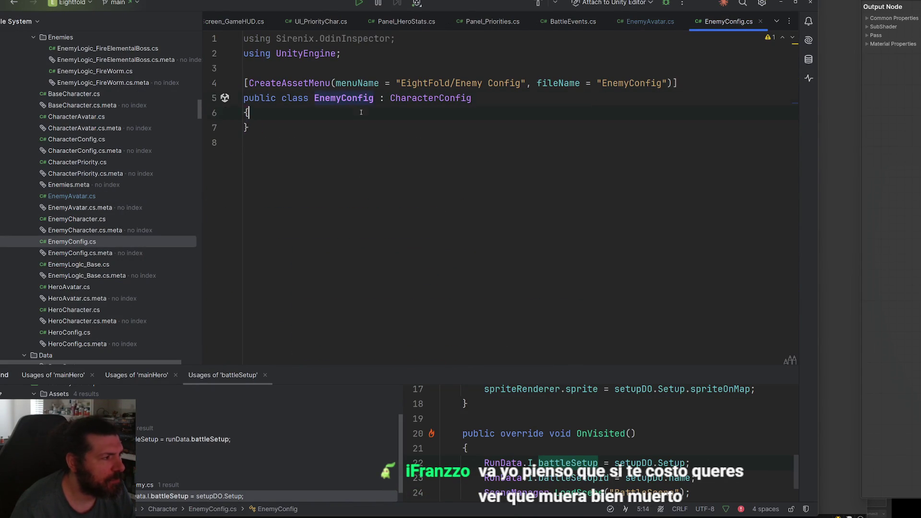
key(Return)
text(public)
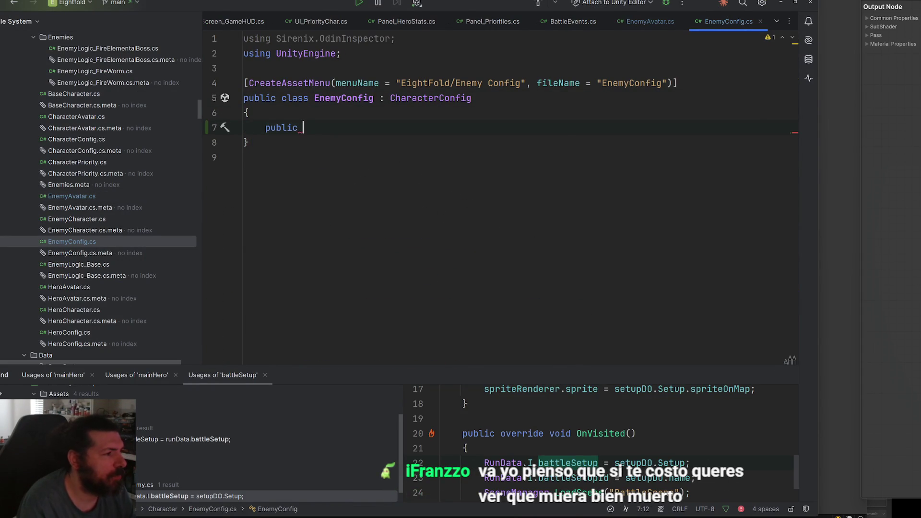
key(BackSpace)
key(BackSpace)
key(BackSpace)
text(pb)
key(BackSpace)
key(BackSpace)
text(pb)
key(BackSpace)
key(BackSpace)
text([bo)
key(Return)
text(("Visuals)
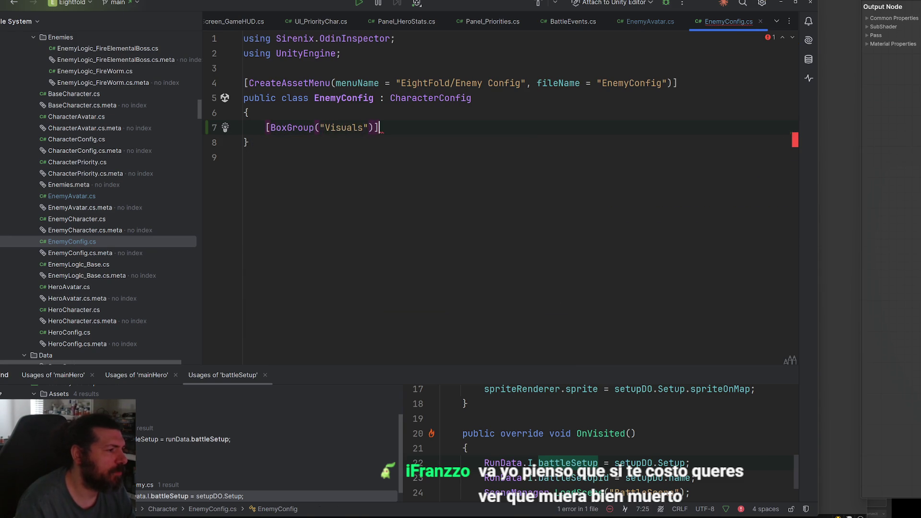
key(Return)
- Declare public Vector2 deadMaskTiling defaulting to new Vector2(0.2f, 0.2f)
text(public Vector2)
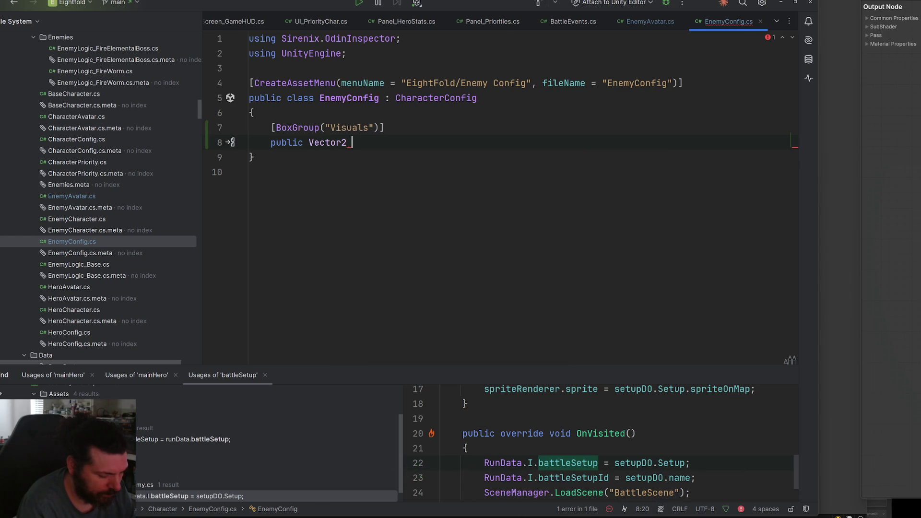
text(deadMaskT)
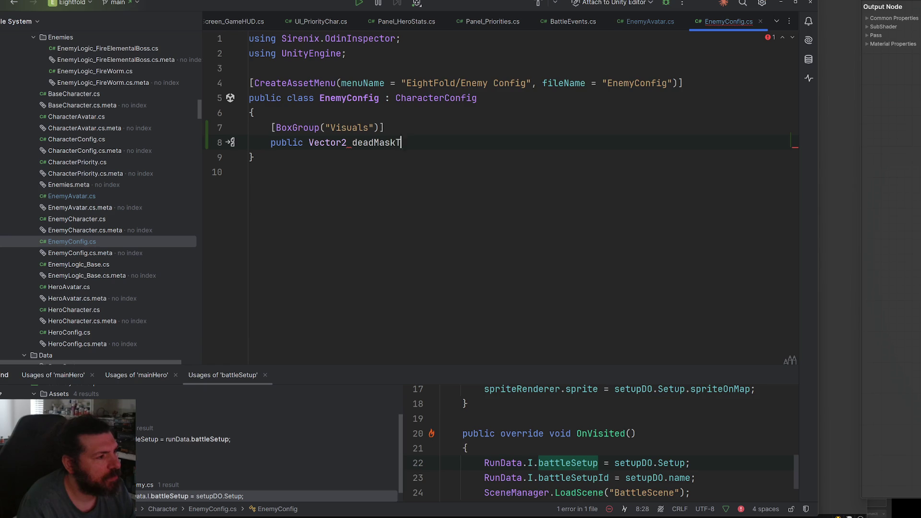
text(iling)
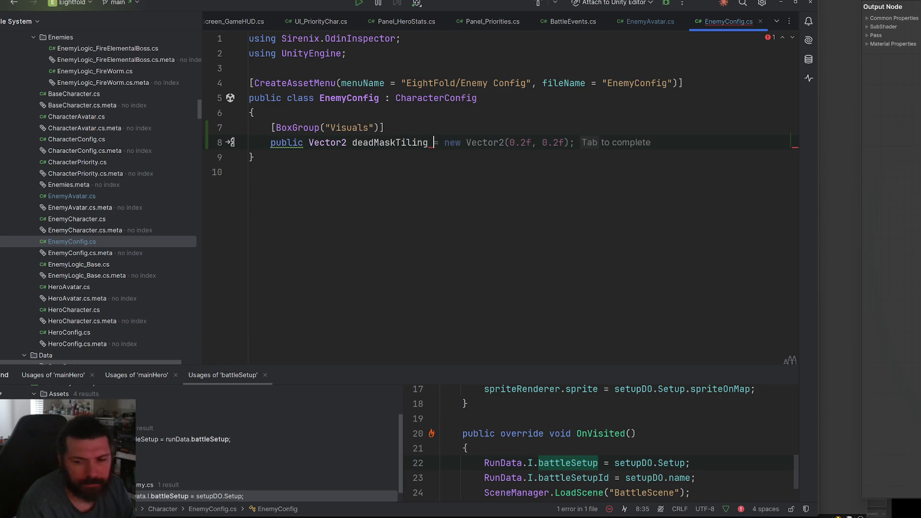
key(Tab)
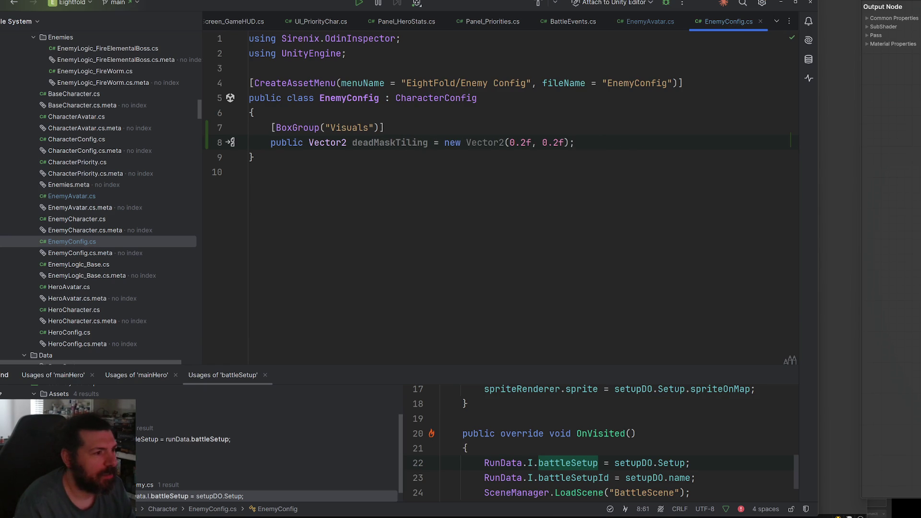
key(End)
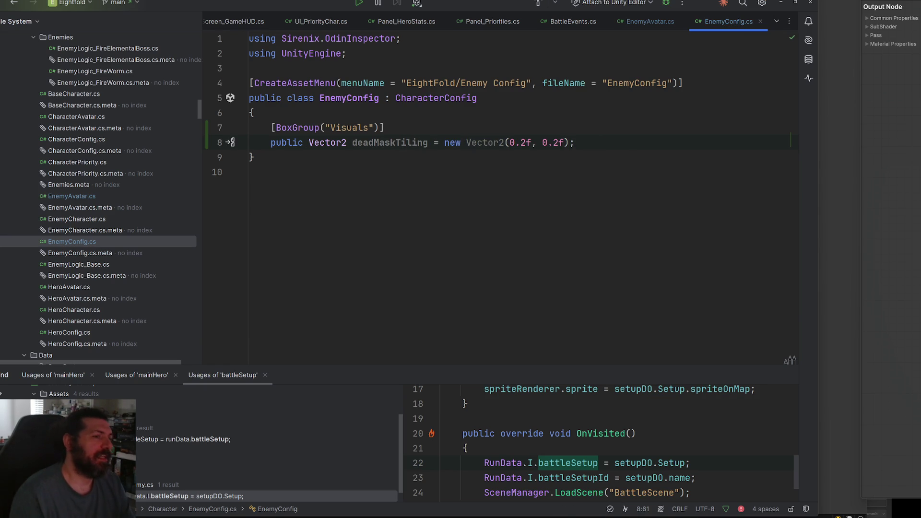
key(alt+Tab)
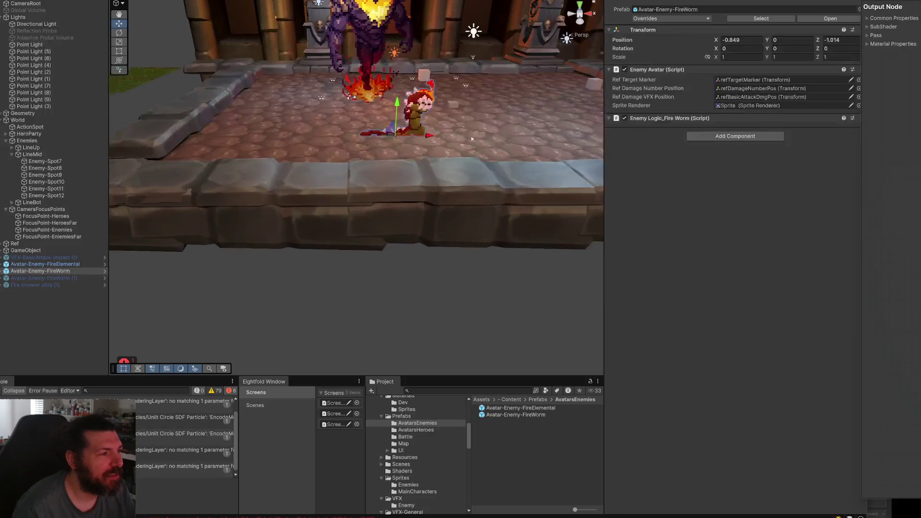
- Deactivate the SparkParticles child in the FireElemental enemy prefab
mouse_move(471, 139)
mouse_down()
mouse_move(399, 213)
mouse_move(192, 335)
mouse_move(290, 248)
mouse_up()
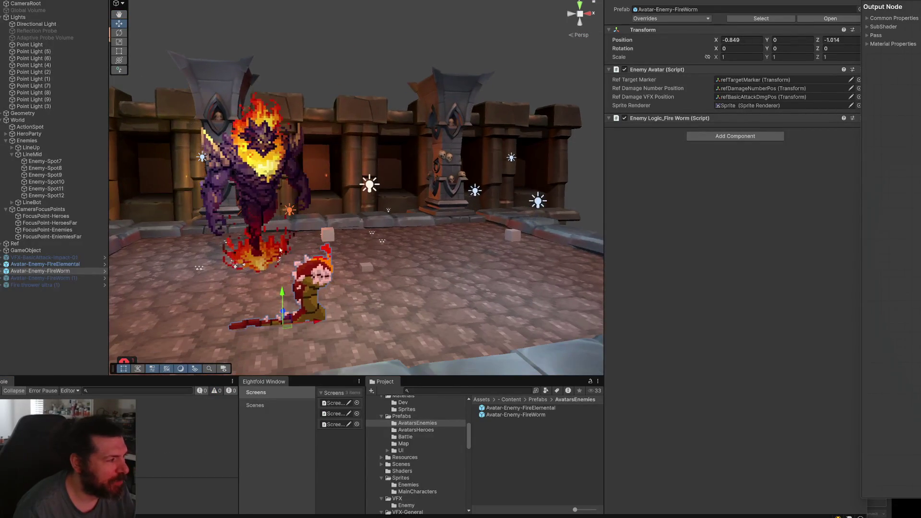
click(104, 265)
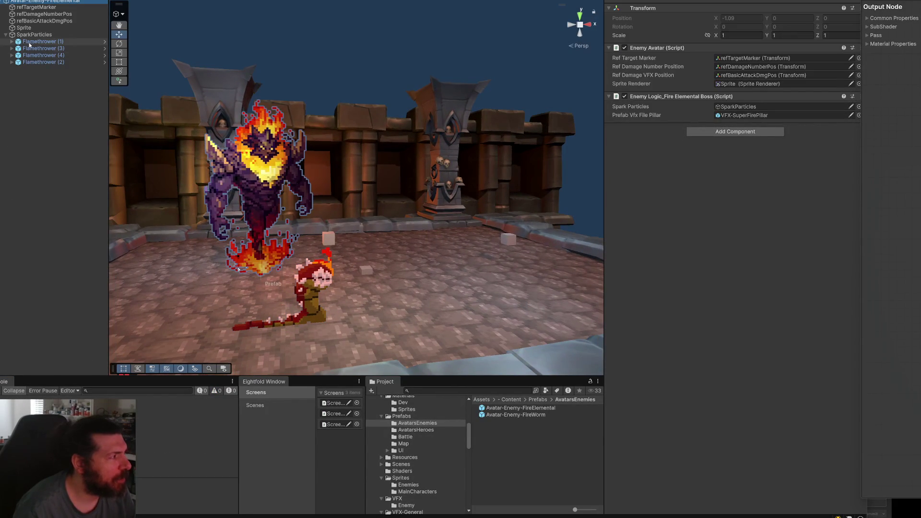
click(43, 35)
key(alt+shift+a)
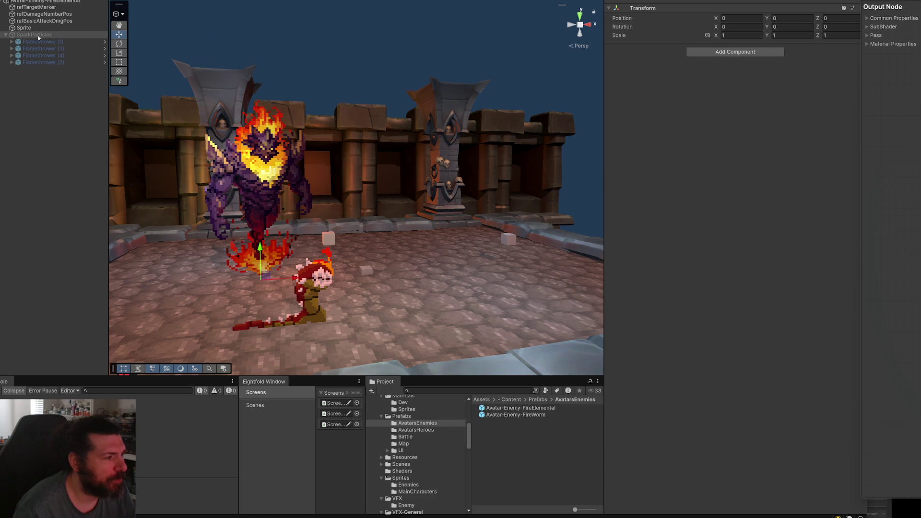
- Zoom in on the FireWorm and select its Sprite child to show the material
click(40, 271)
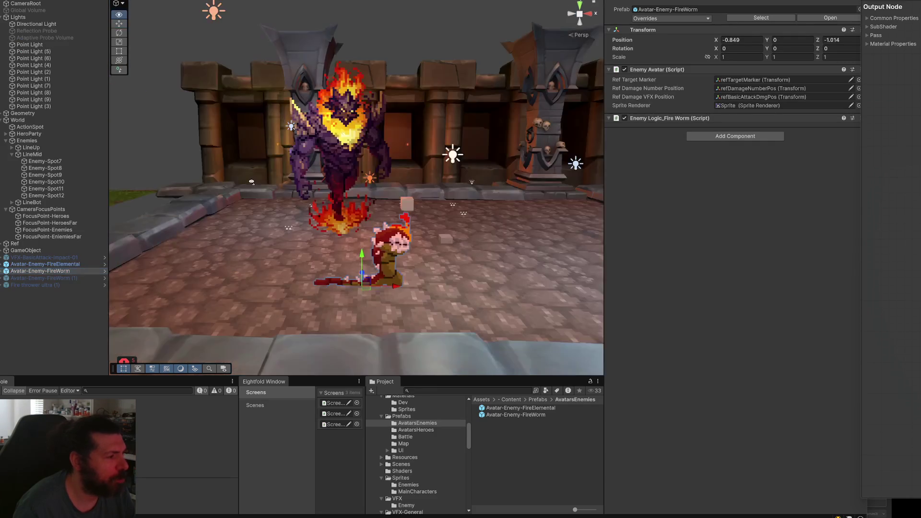
drag(296, 201, 384, 211)
scroll(384, 212, down, 1)
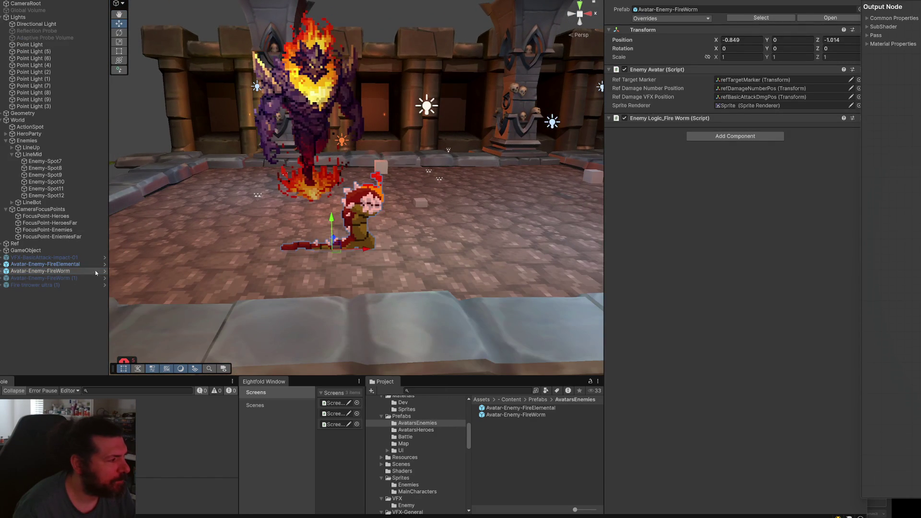
click(1, 271)
drag(331, 235, 331, 233)
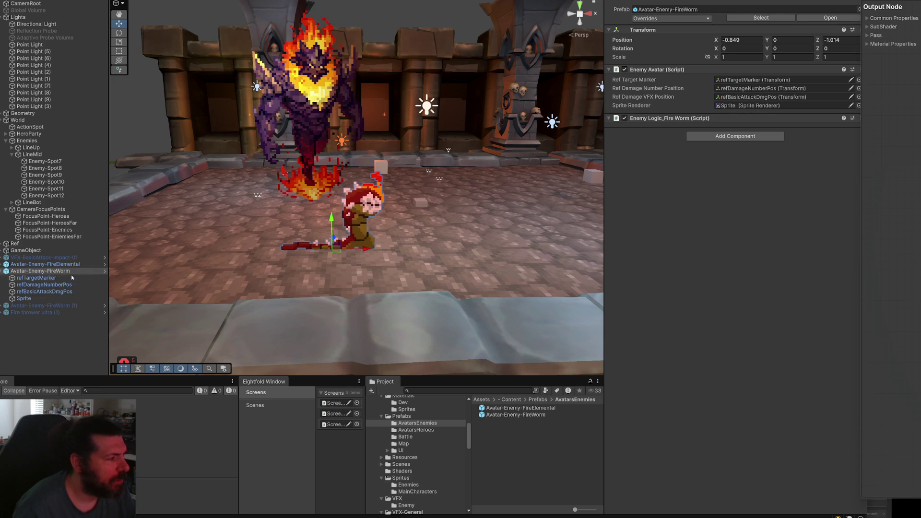
scroll(381, 241, up, 5)
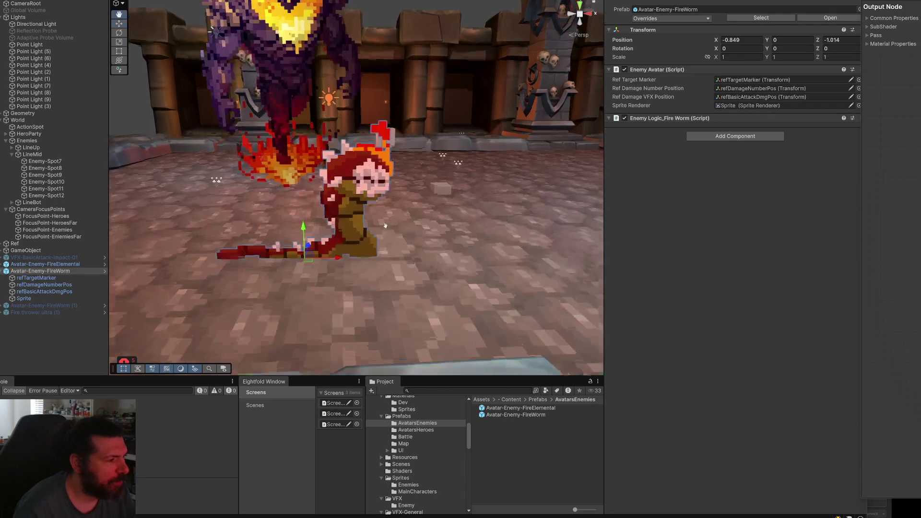
scroll(385, 225, up, 3)
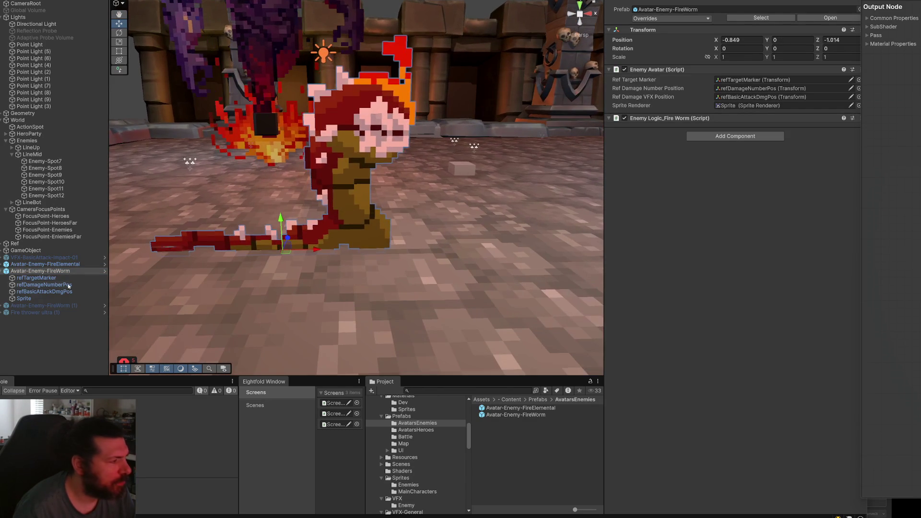
click(24, 297)
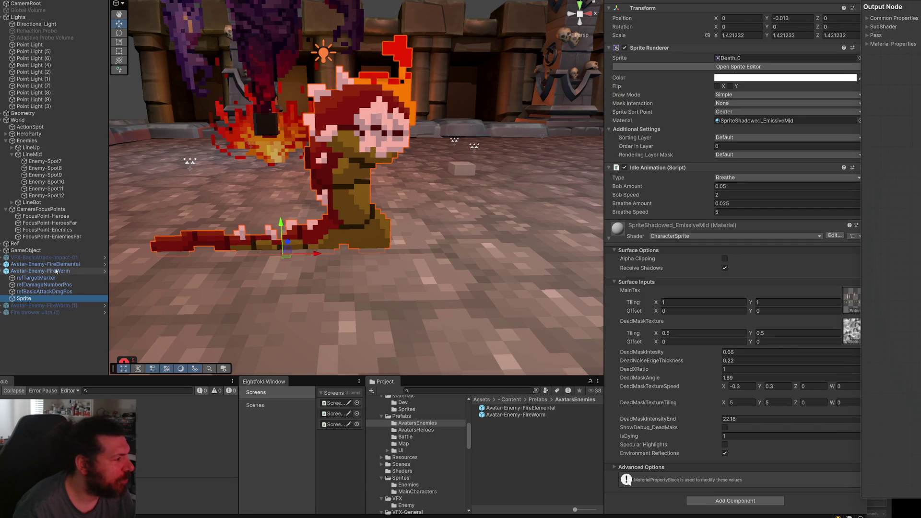
- Check the Fire Elemental's sprite material, then open Enemy-MagmaElemental's data at Dead Mask Tiling X
click(2, 264)
click(24, 291)
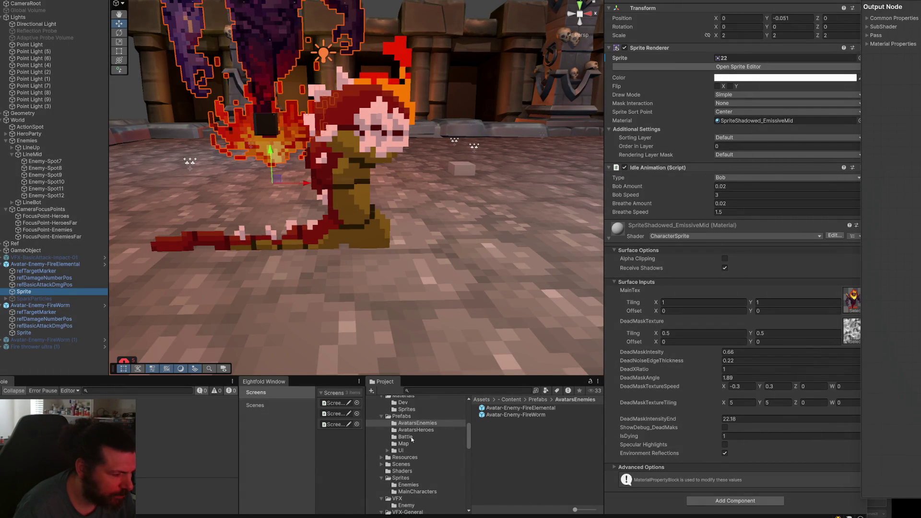
scroll(448, 427, up, 3)
scroll(448, 429, up, 3)
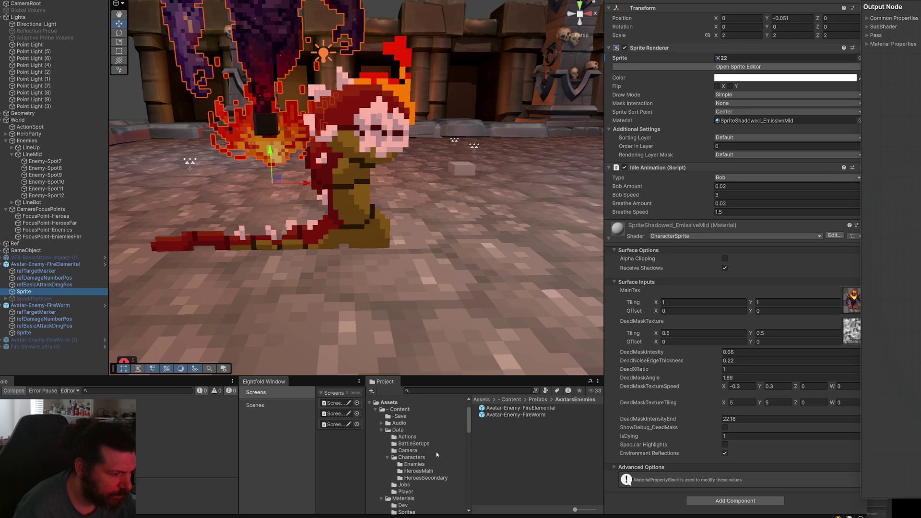
click(416, 464)
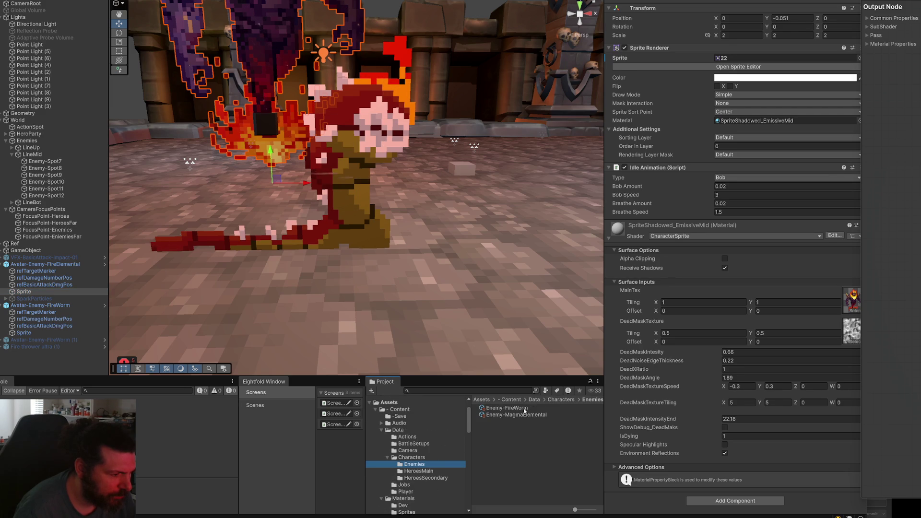
click(522, 416)
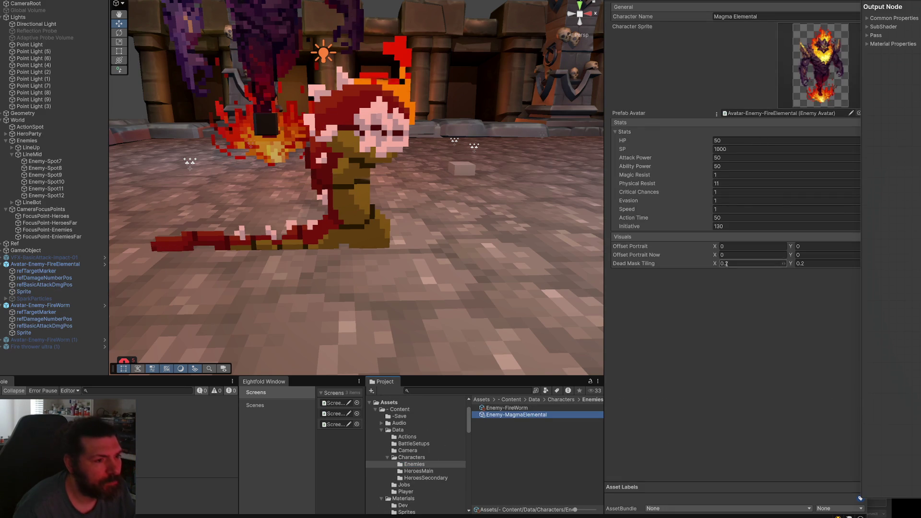
click(741, 263)
- Set the Magma Elemental's Dead Mask Tiling to 0.5 by 0.5
text(0.5)
key(Tab)
text(0.5)
key(Return)
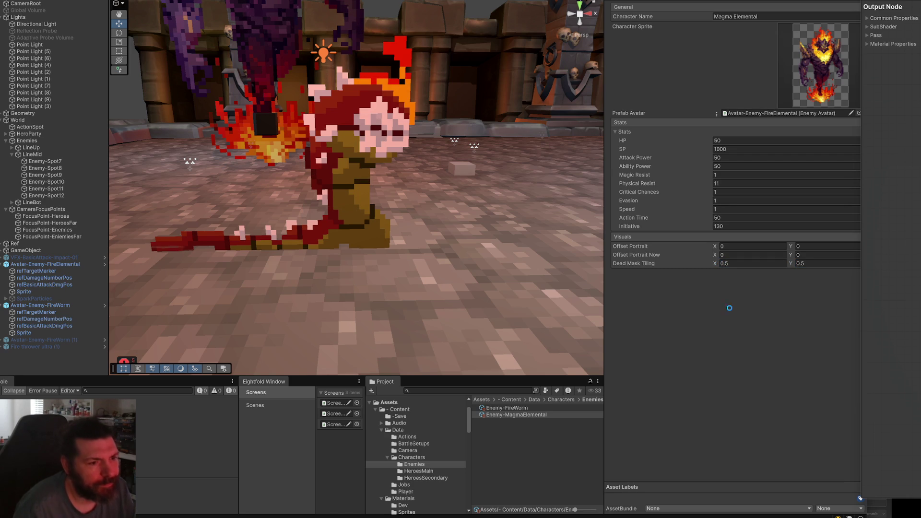
- Select the Fire Worm's Sprite object to show its material properties
click(346, 227)
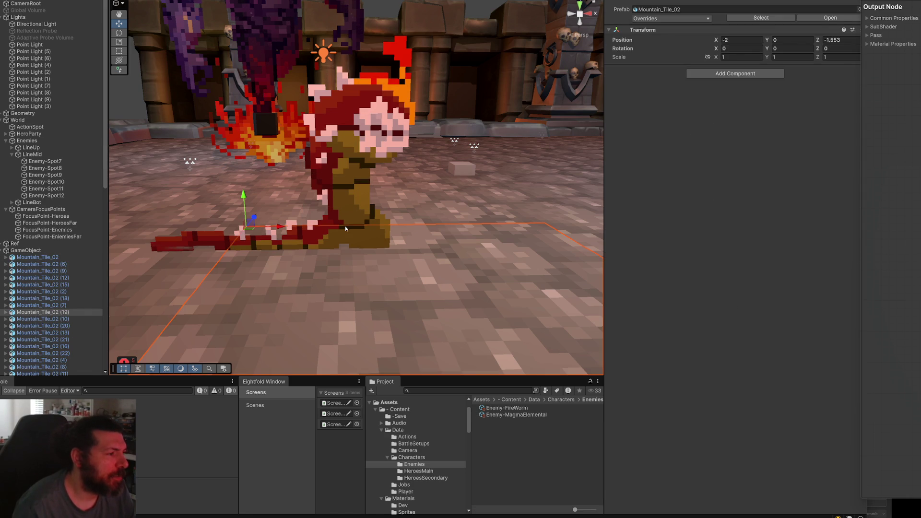
scroll(48, 288, down, 2)
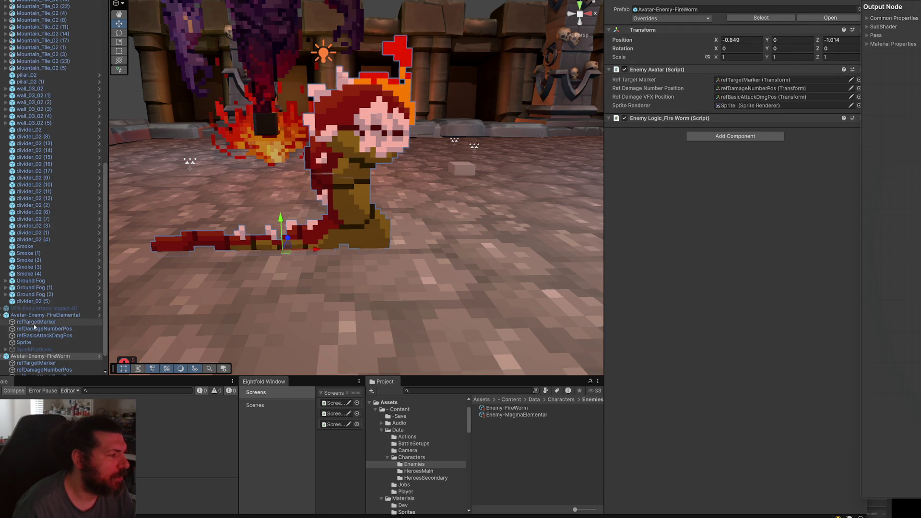
click(24, 358)
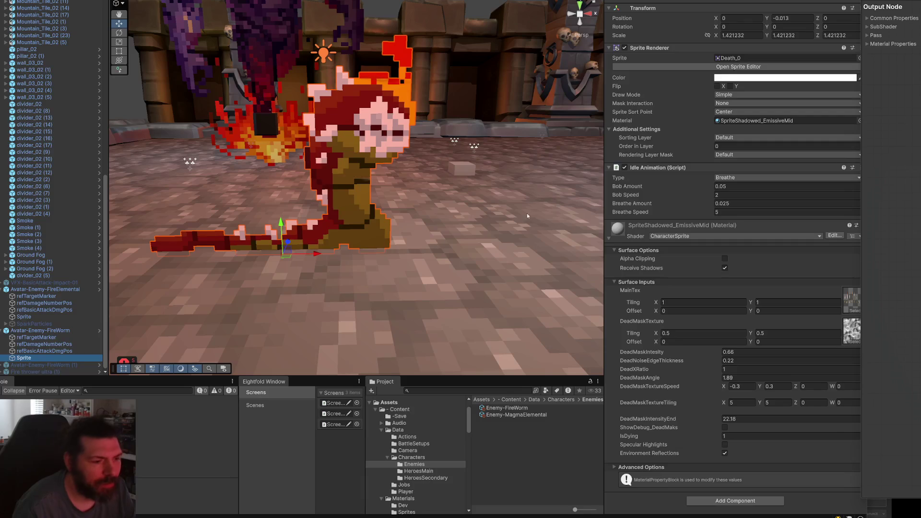
- Set the Fire Worm's DeadMaskTexture tiling to 1 by 1 and scrub DeadMaskIntensity and DeadXRatio to 0.18
click(707, 373)
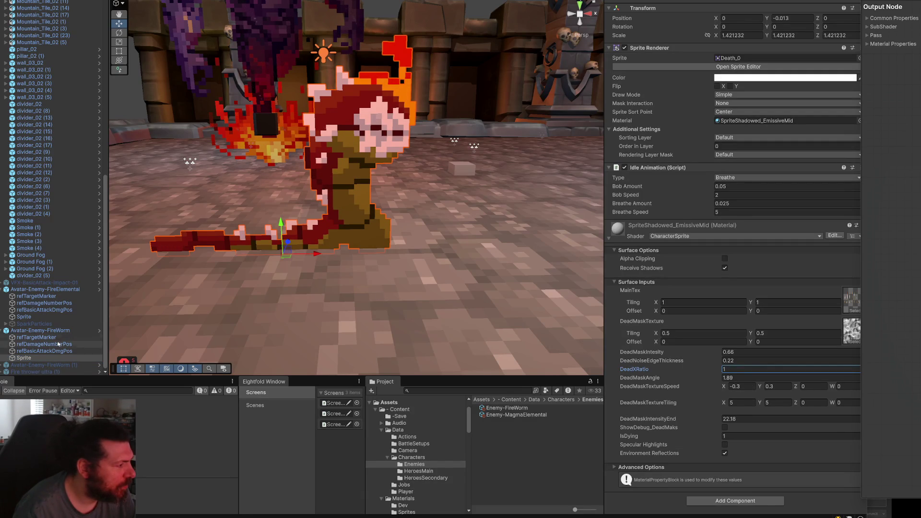
click(43, 358)
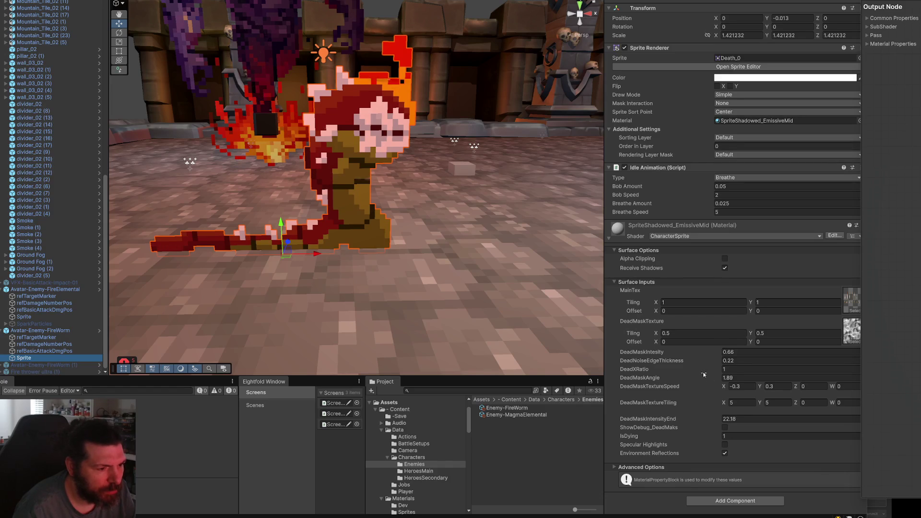
drag(704, 370, 691, 373)
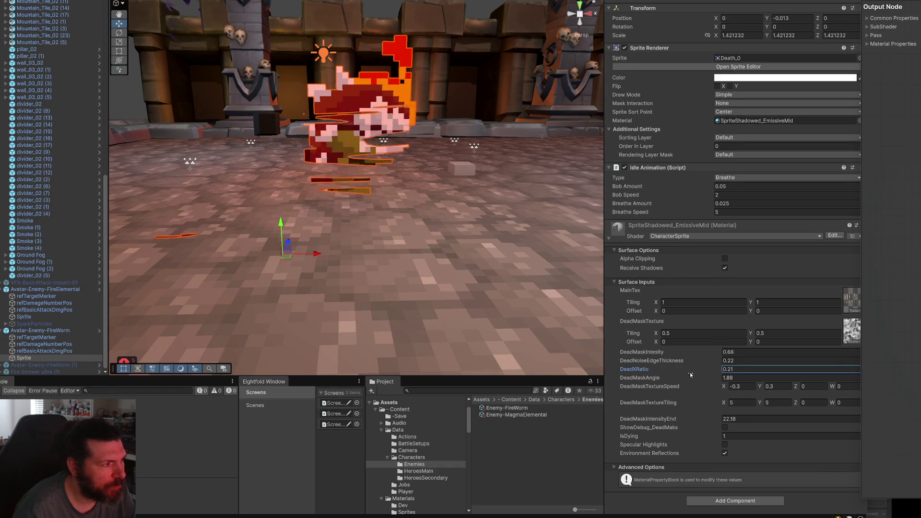
text(1)
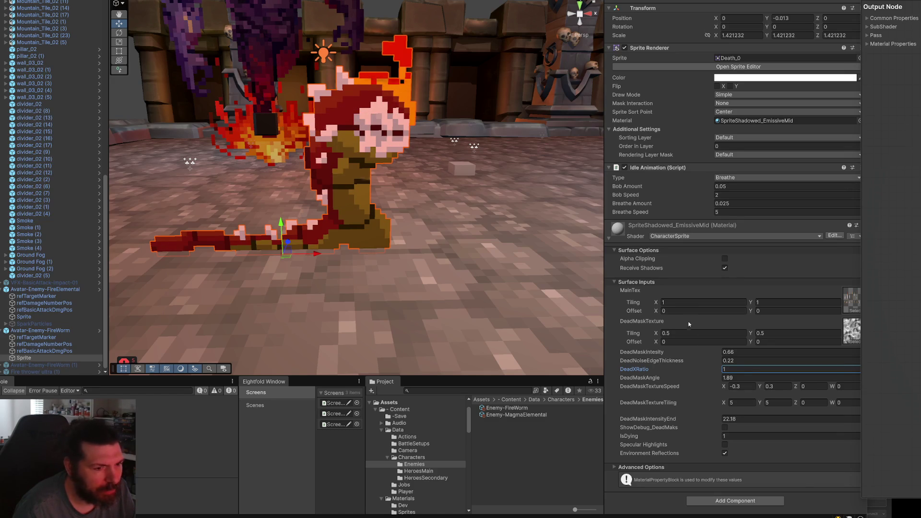
click(679, 334)
text(1)
key(Tab)
text(1)
drag(661, 351, 653, 352)
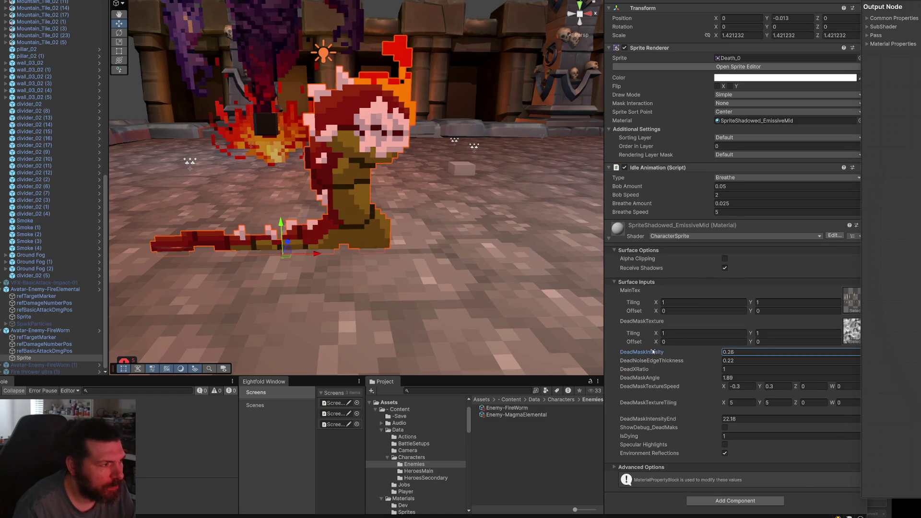
drag(693, 382, 679, 370)
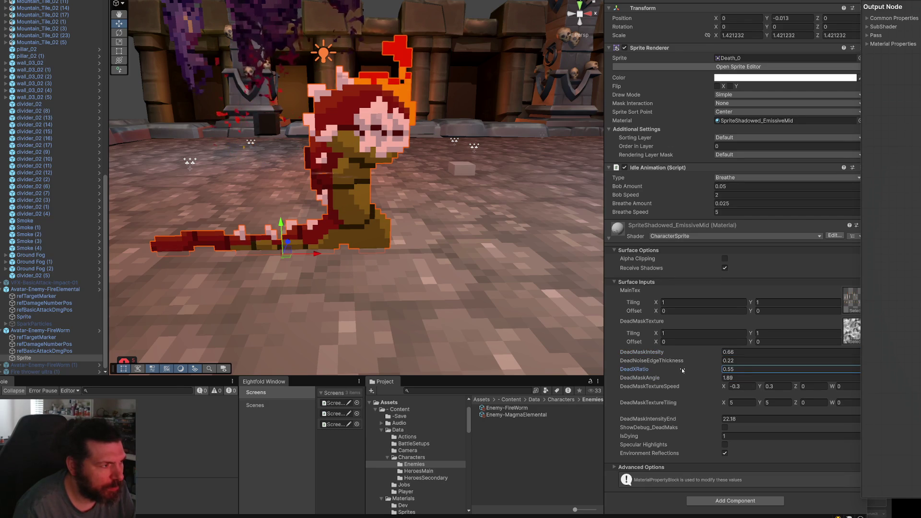
text(0.18)
click(700, 302)
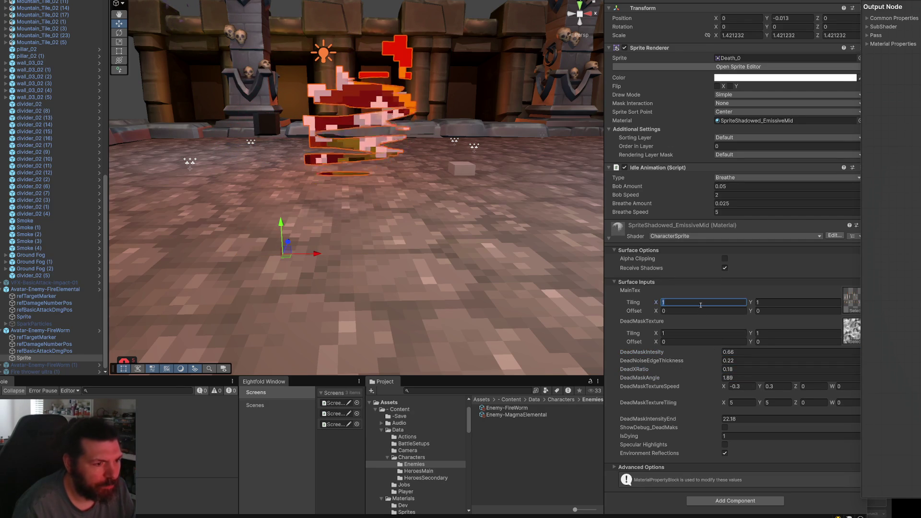
- Try main texture tiling 20 (undone), then dead mask texture tiling X of 20
text(20)
key(Tab)
text(20)
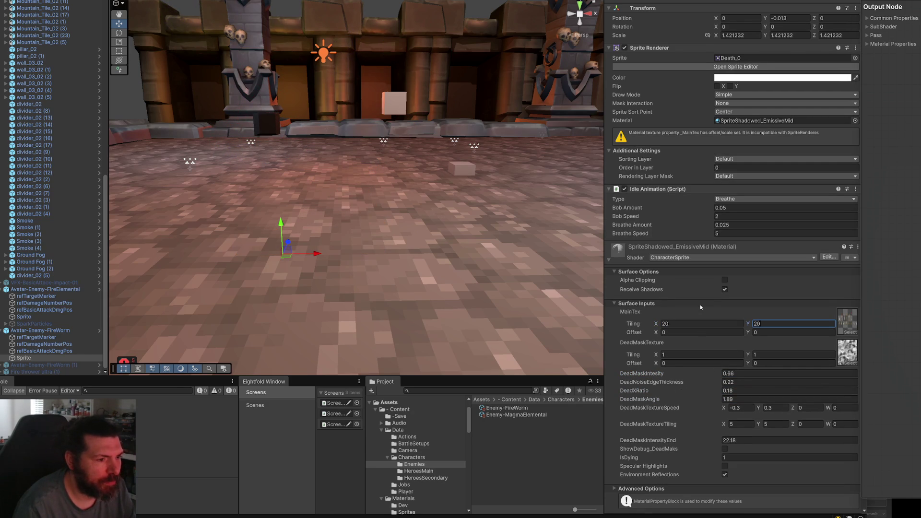
key(ctrl+z)
click(705, 333)
text(202)
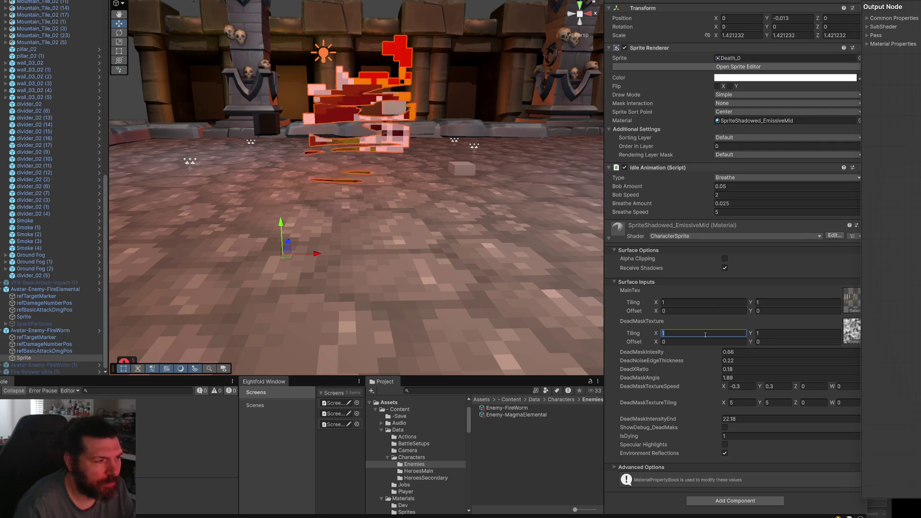
text(2020)
key(Tab)
text(20)
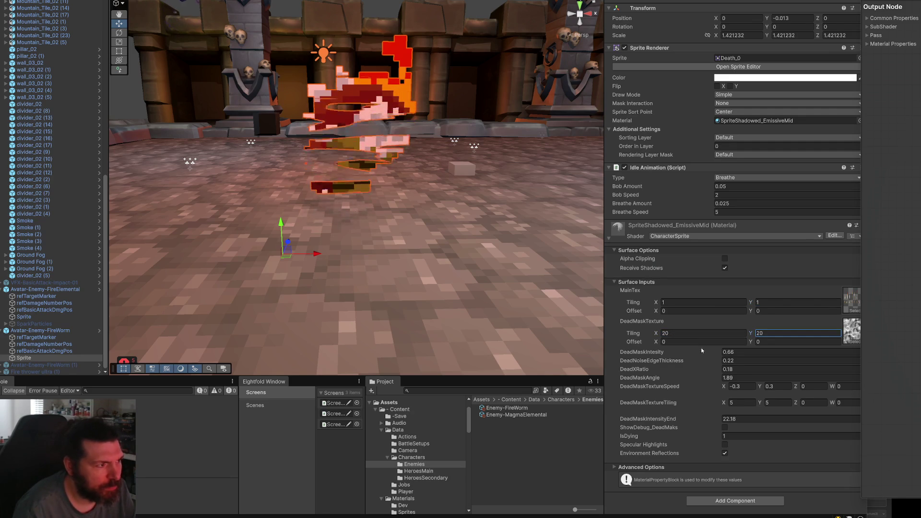
click(686, 335)
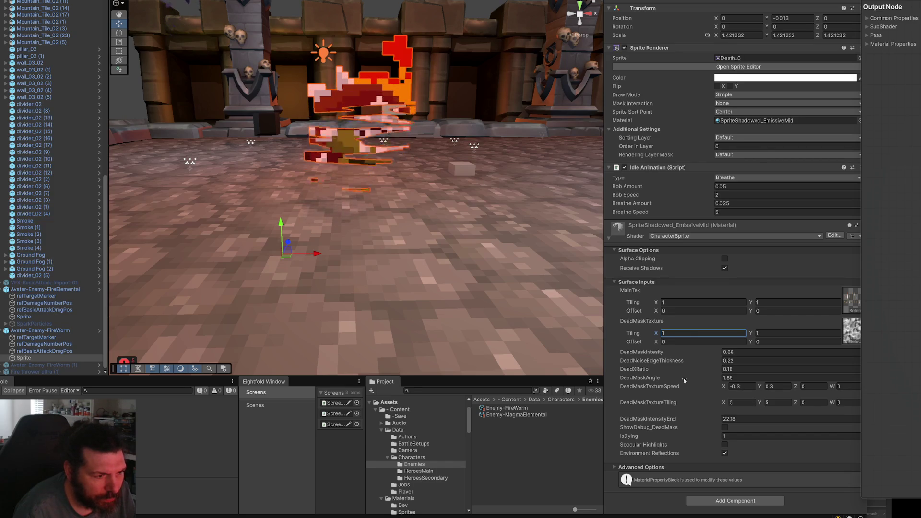
- Set DeadMaskTextureTiling to 10 by 10, then try 65 by 10 for finer fragments
click(731, 402)
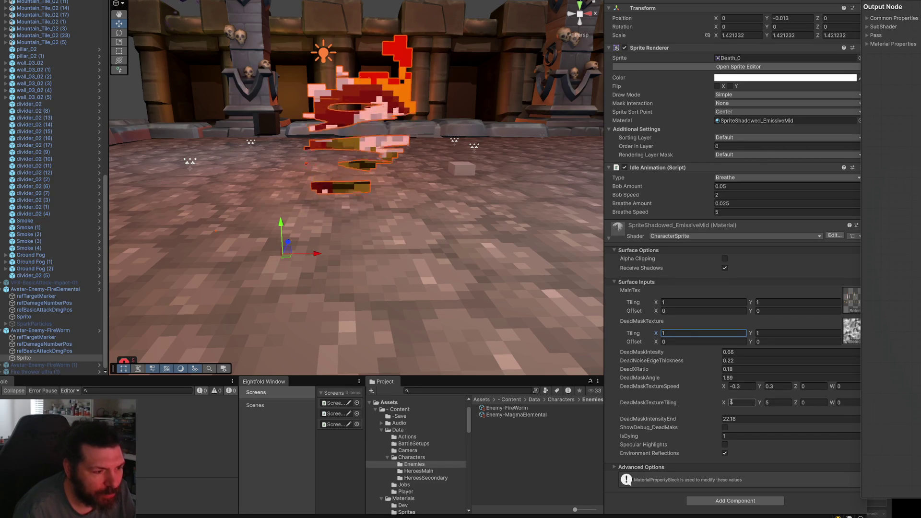
click(731, 402)
text(10)
key(Tab)
text(10)
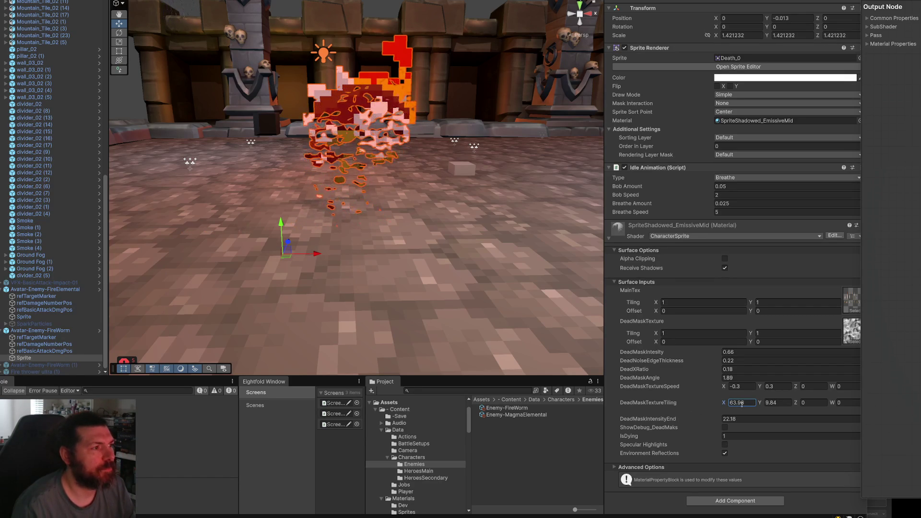
scroll(484, 209, down, 5)
scroll(426, 174, up, 3)
scroll(427, 174, up, 5)
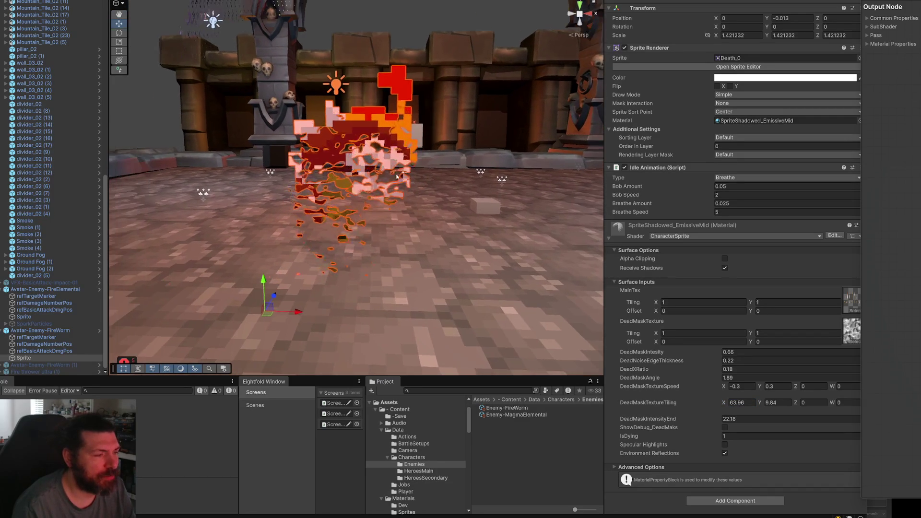
scroll(396, 173, up, 1)
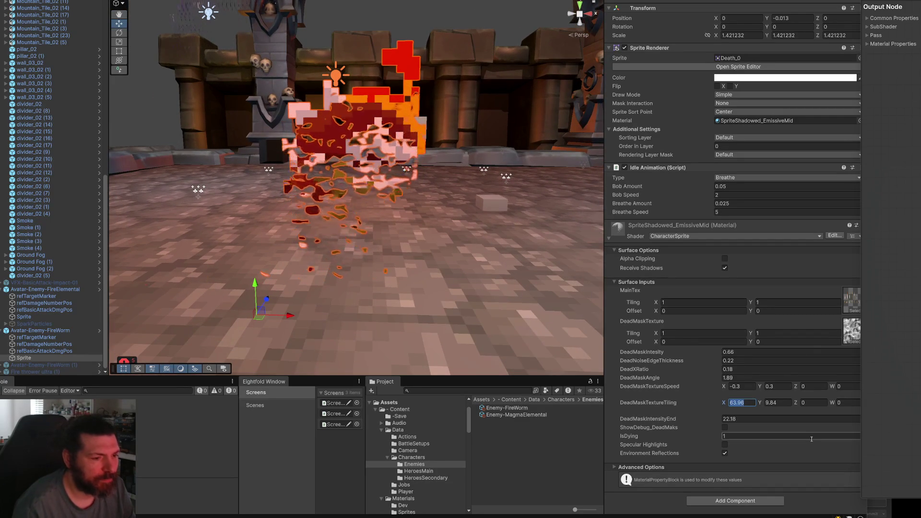
text(65)
key(Tab)
text(10)
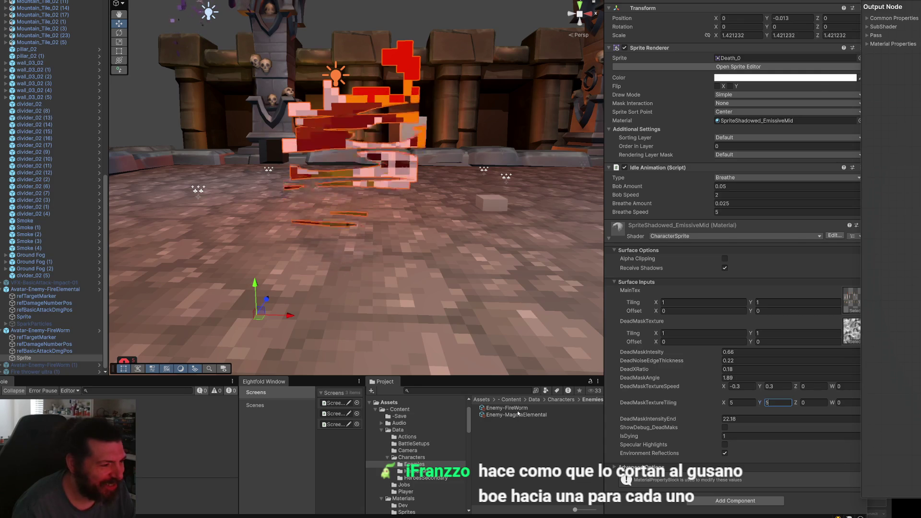
- Set the Fire Worm character data's Dead Mask Tiling to 65 by 10
click(507, 408)
click(743, 264)
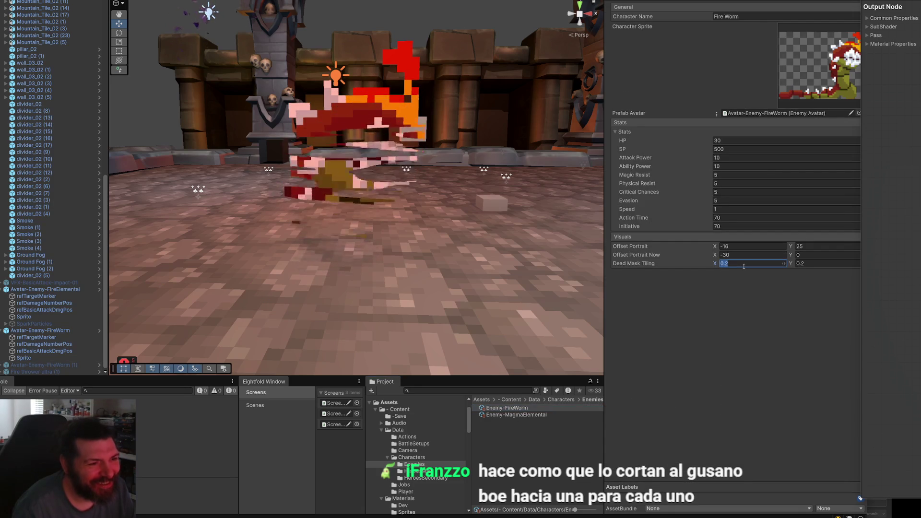
text(65)
key(Tab)
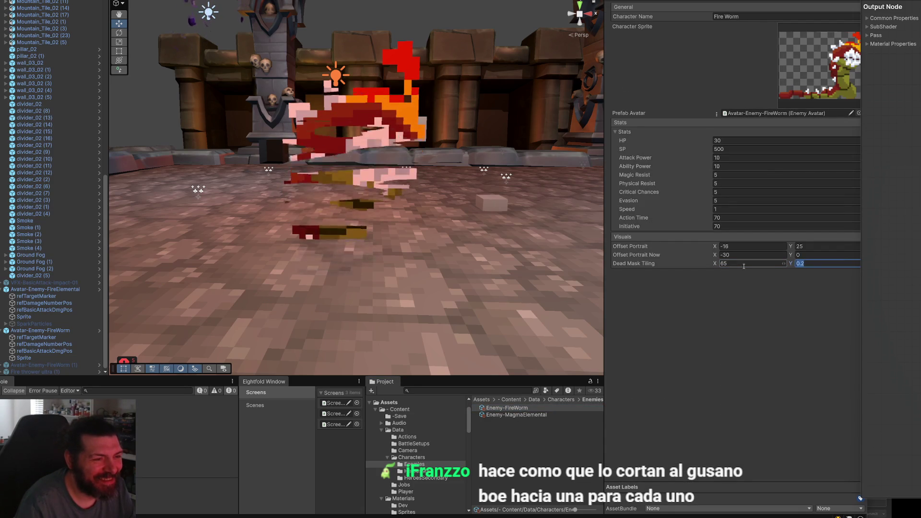
text(10)
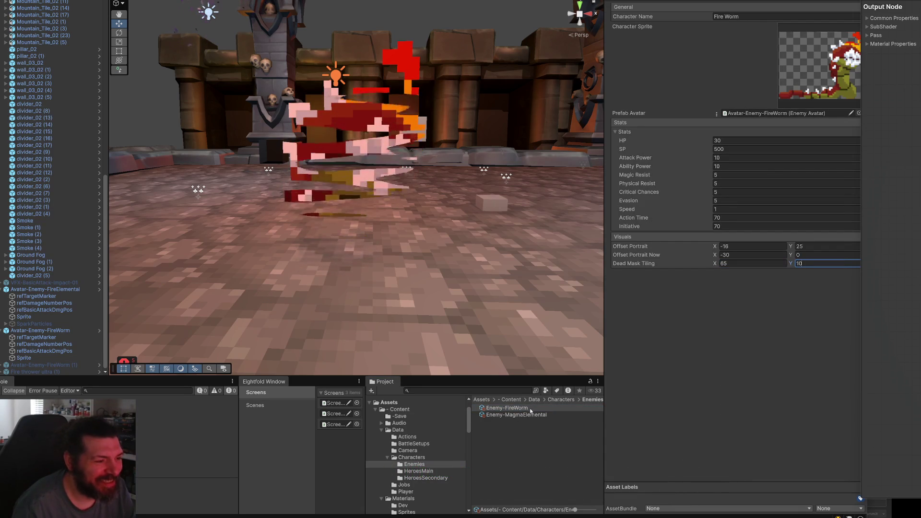
- Set Enemy-MagmaElemental's Dead Mask Tiling to 5 by 5
click(516, 415)
click(735, 264)
text(5)
key(Tab)
text(5)
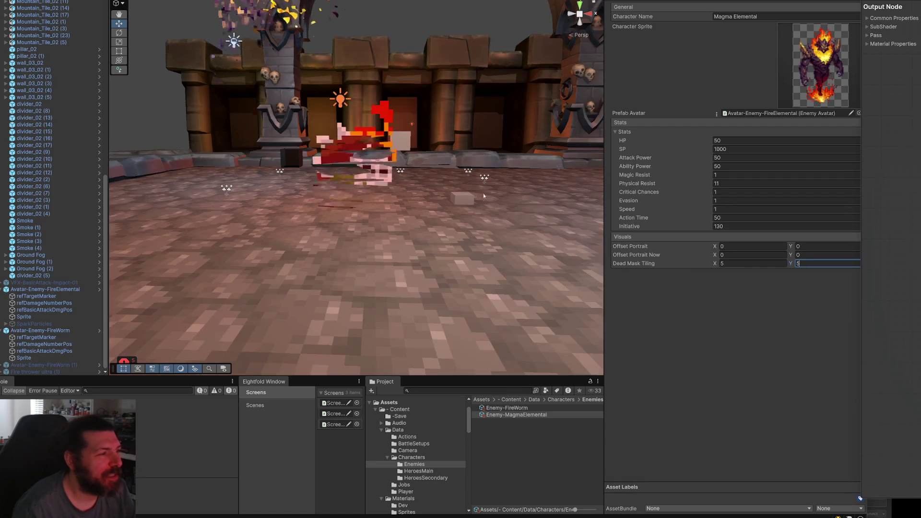
scroll(482, 195, down, 5)
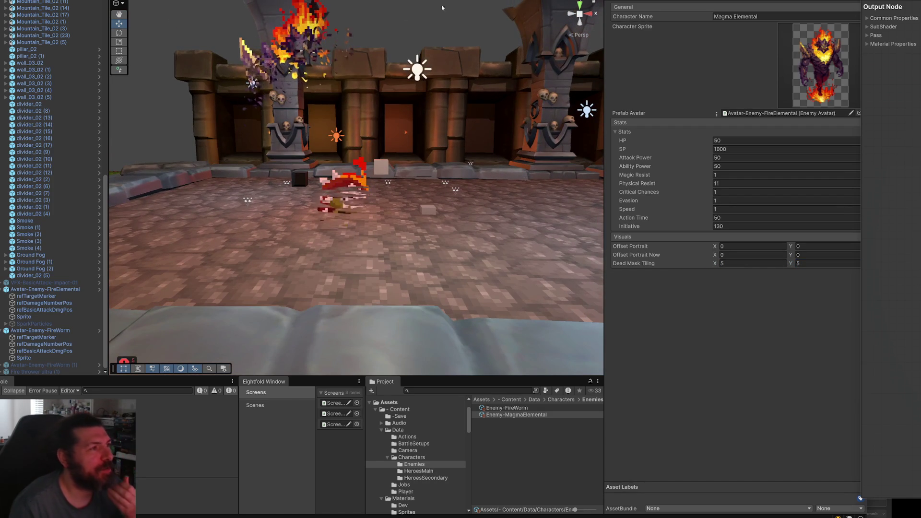
scroll(48, 234, up, 8)
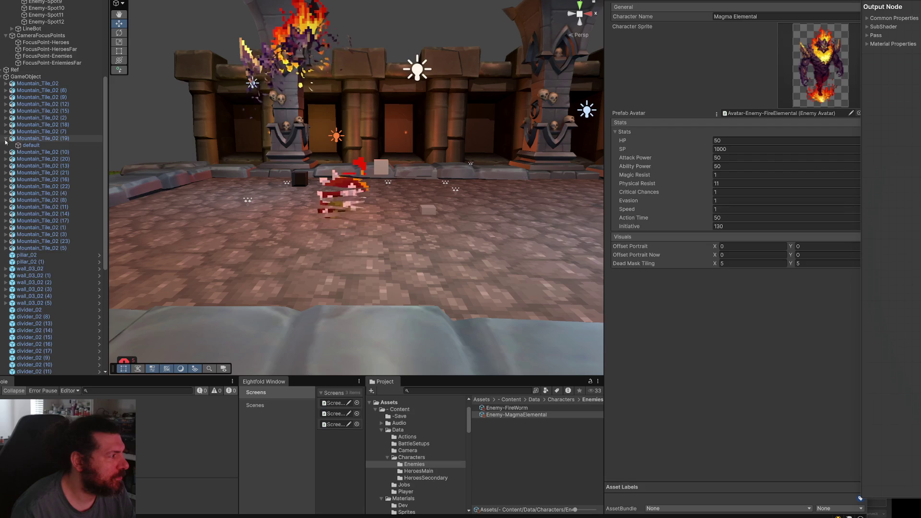
scroll(51, 279, down, 3)
scroll(51, 278, down, 2)
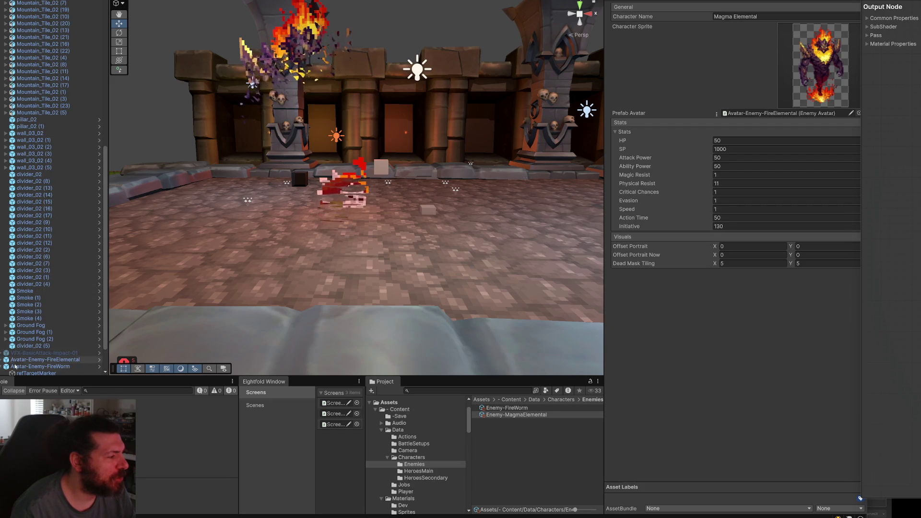
scroll(48, 335, up, 6)
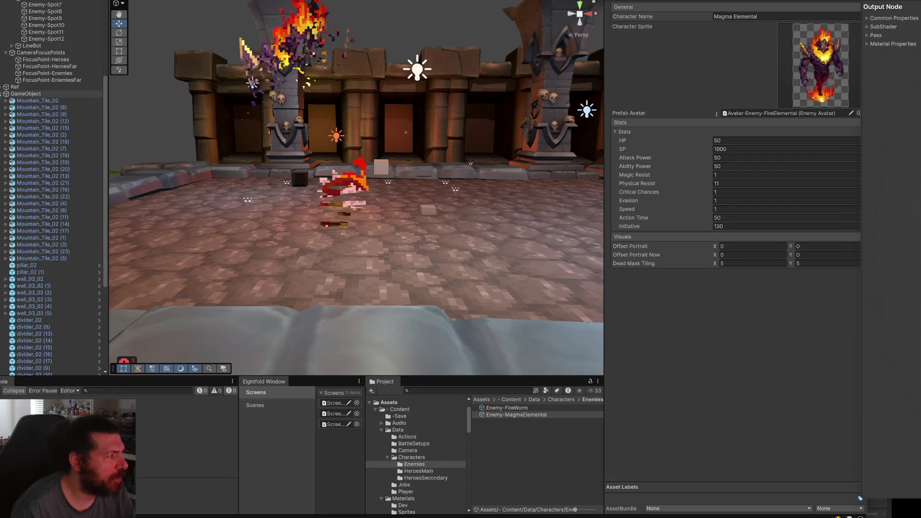
- Deactivate the two enemy avatars placed in the scene
click(2, 94)
click(46, 263)
shift+click(41, 271)
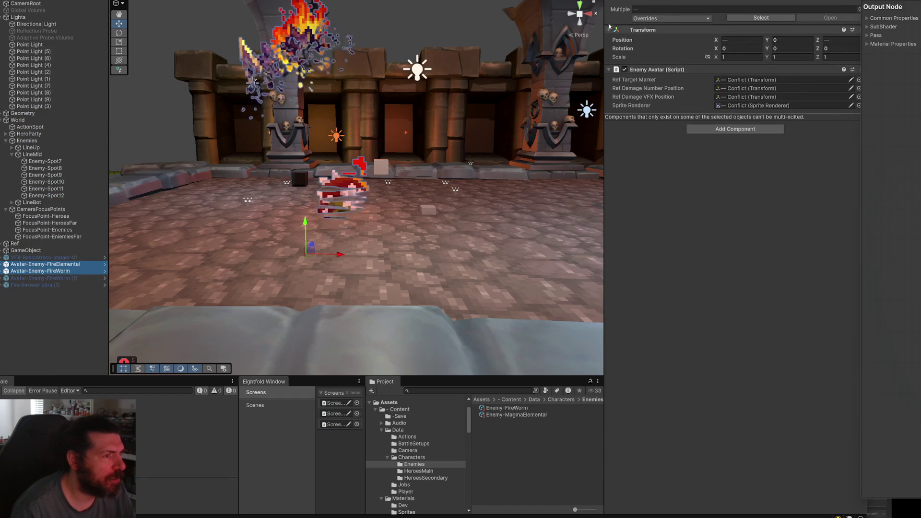
key(alt+shift+a)
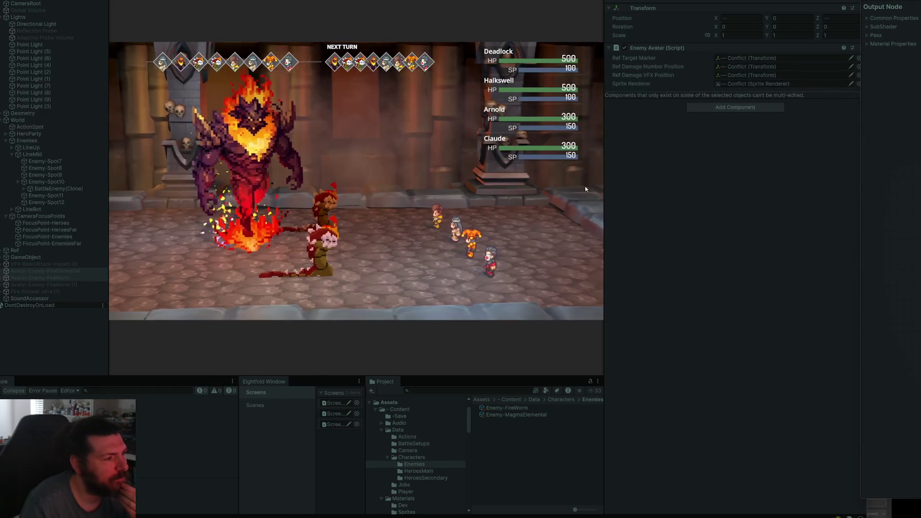
- Attack an enemy to watch it dissolve, stop Play mode, and pan to the Dead Transition Mask nodes
key(Return)
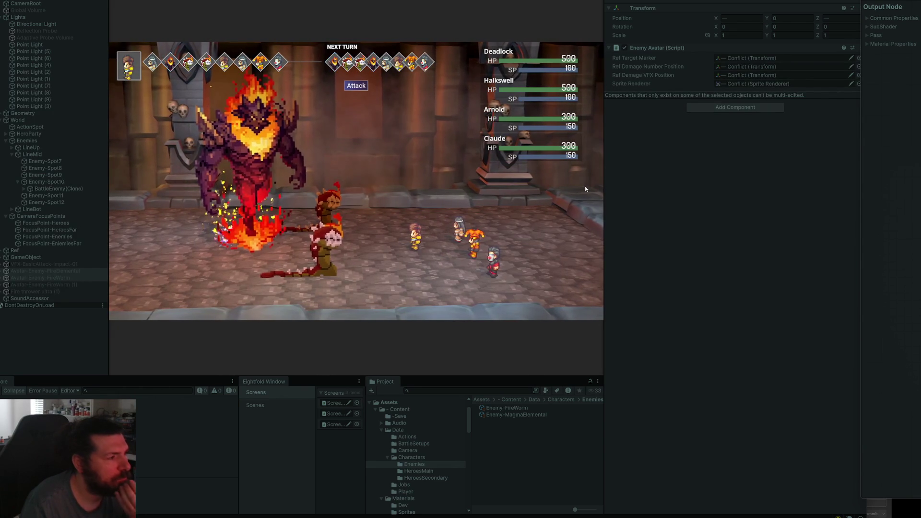
key(Return)
key(Return)
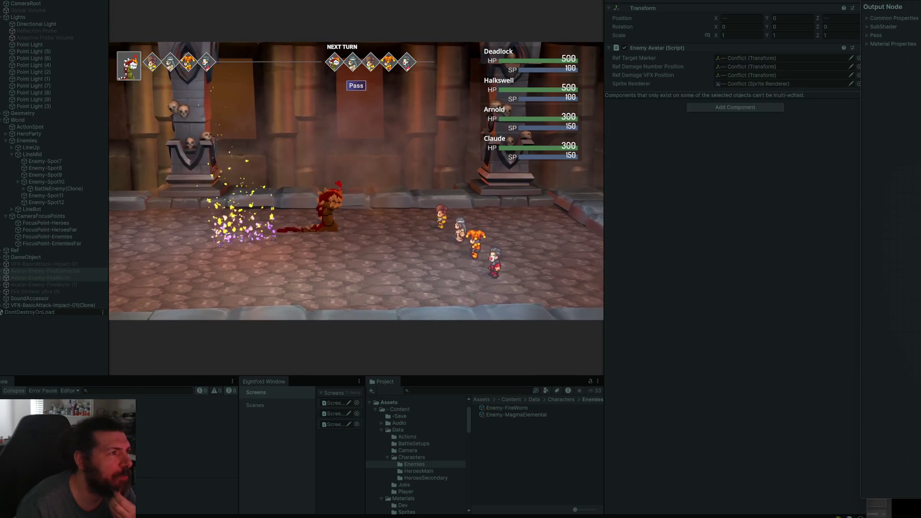
key(ctrl+p)
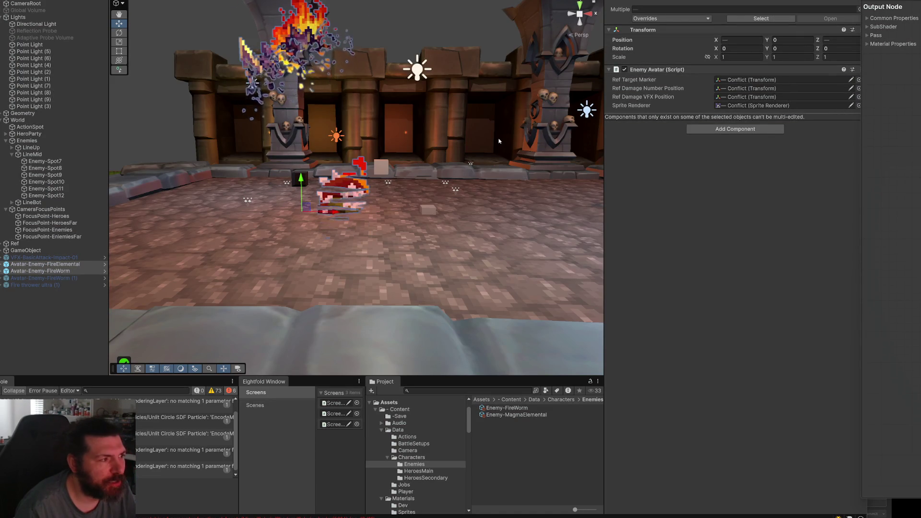
scroll(499, 141, down, 2)
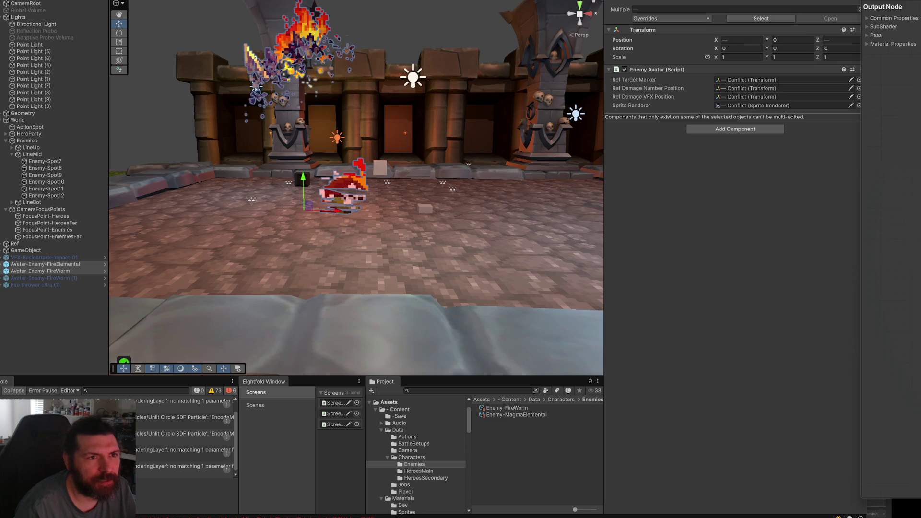
drag(859, 115, 811, 122)
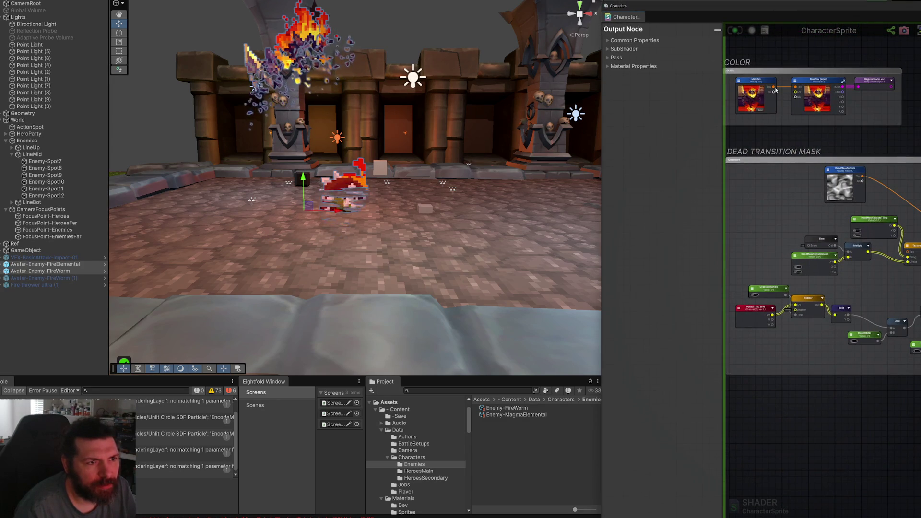
- Add a Texture Coordinates node and place it beside DeadMaskTexture
drag(774, 87, 780, 142)
text(tilin)
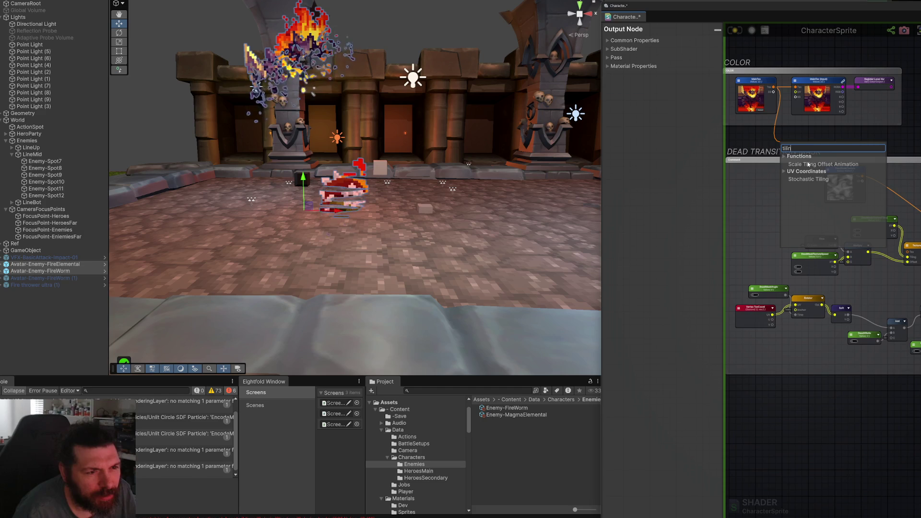
text(coo)
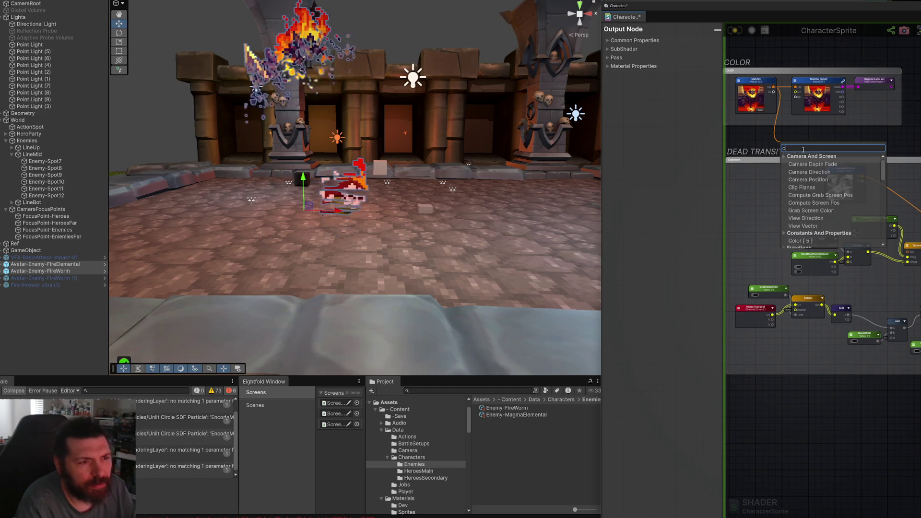
click(817, 178)
drag(801, 150, 764, 243)
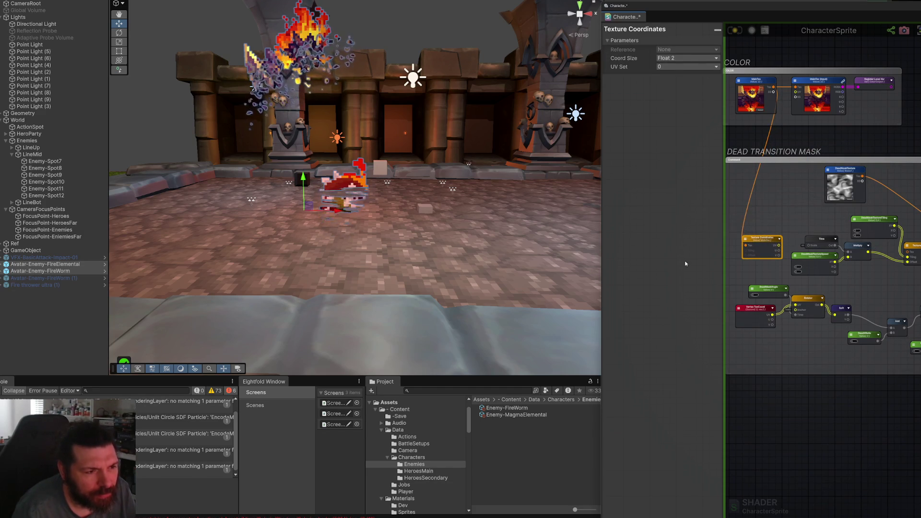
drag(599, 264, 431, 264)
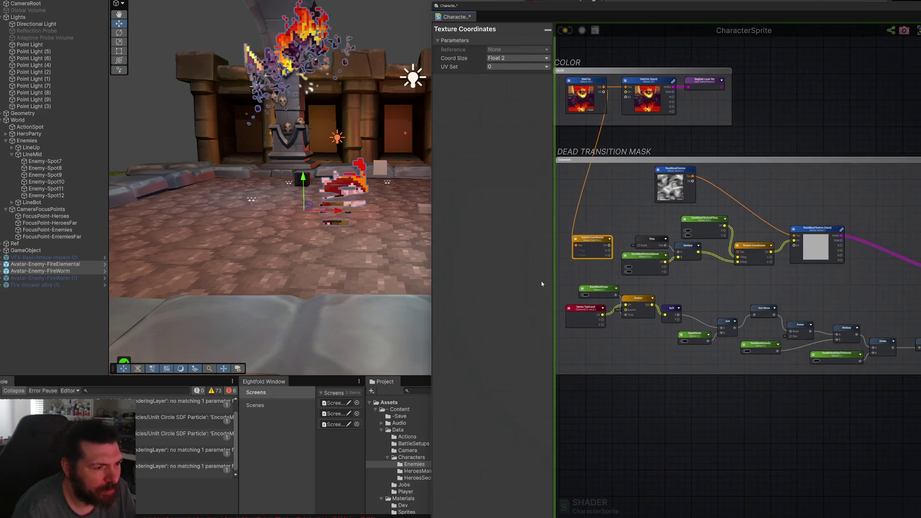
scroll(568, 326, up, 4)
scroll(674, 255, down, 2)
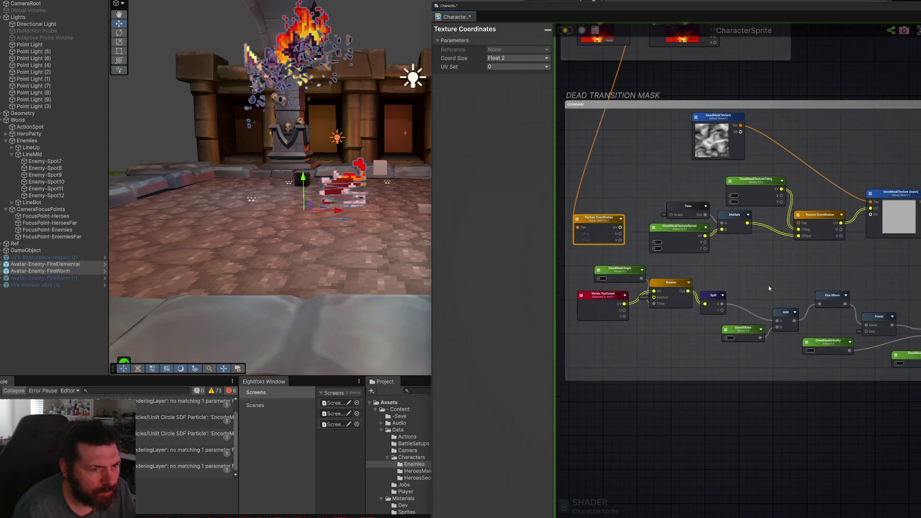
drag(605, 229, 617, 169)
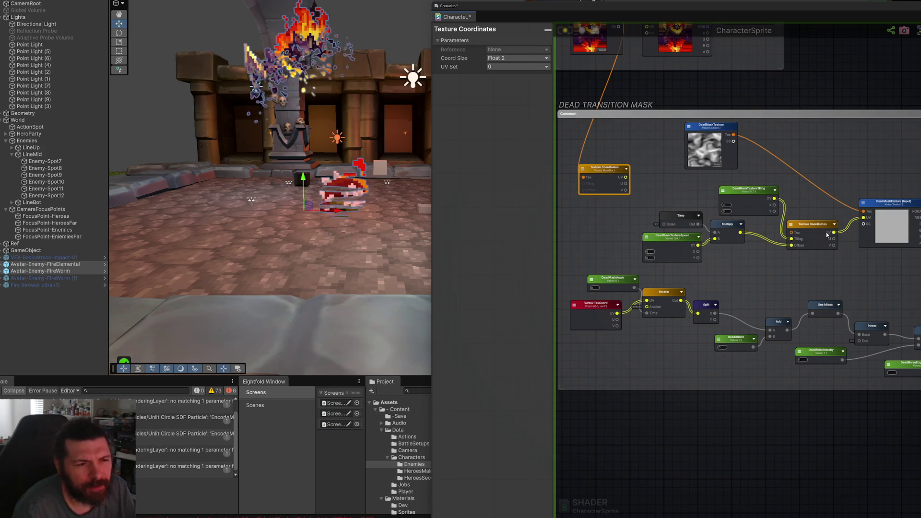
- Feed the UVs into a new Divide node wired to DeadMaskTexture's UV, then save the asset
drag(834, 233, 847, 275)
text(divi)
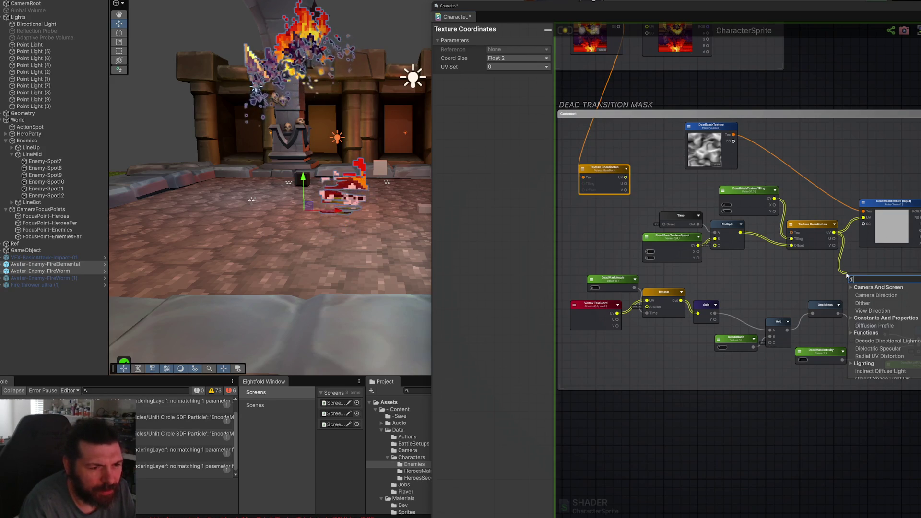
click(868, 295)
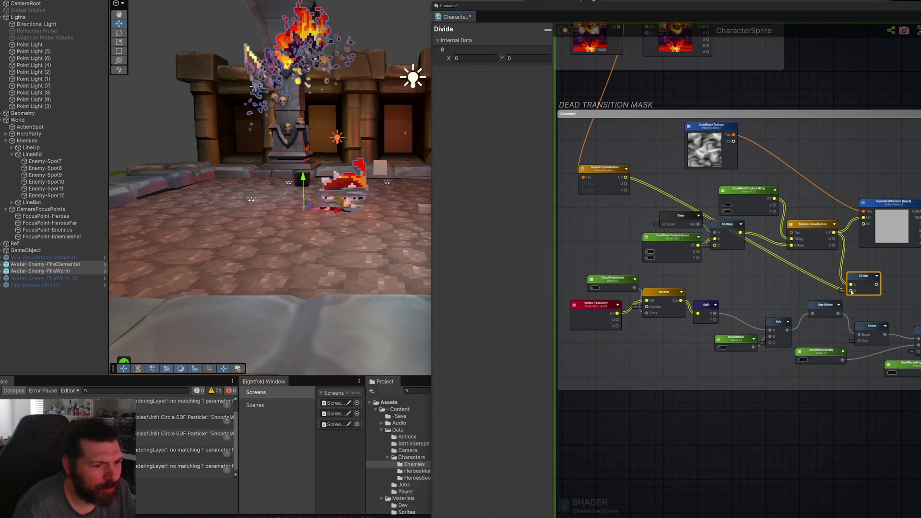
drag(875, 284, 863, 217)
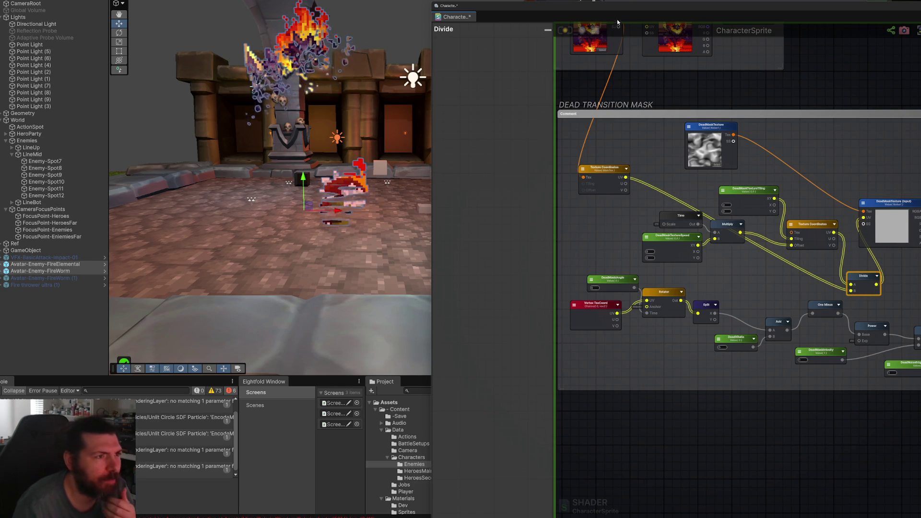
click(566, 30)
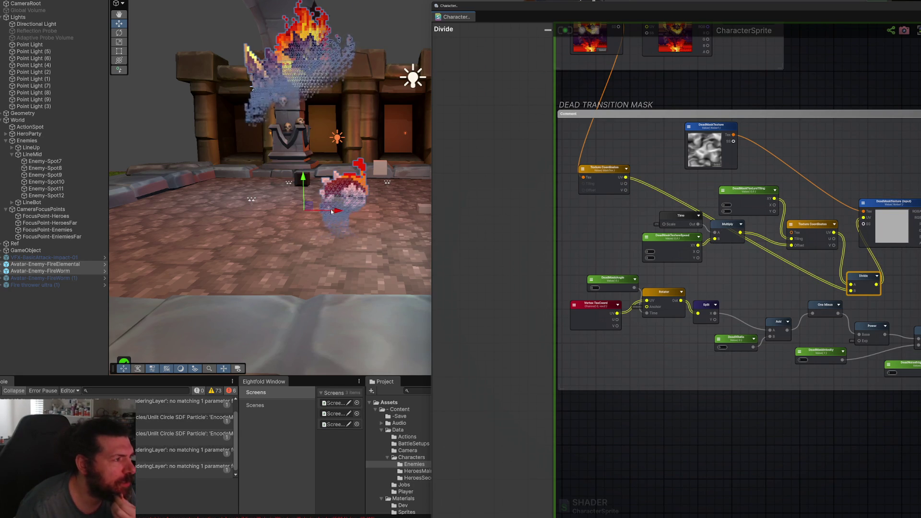
drag(479, 5, 858, 7)
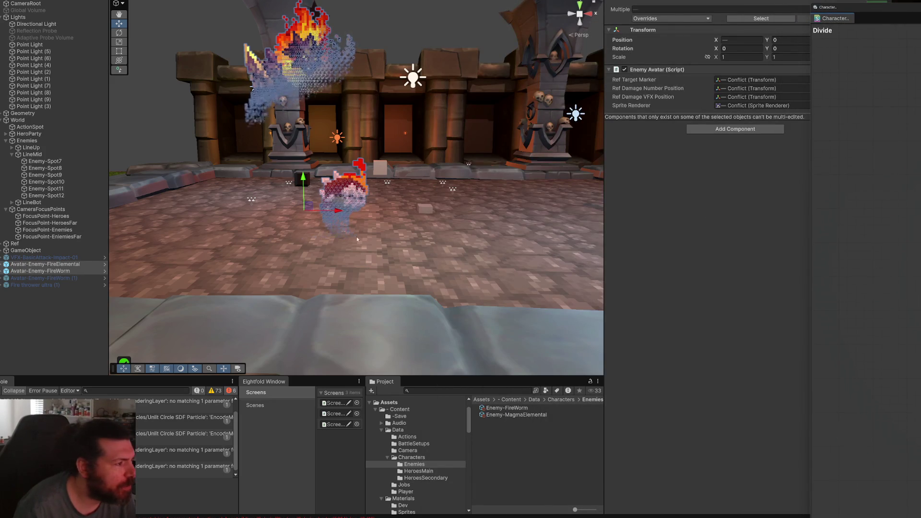
- Select the fire worm in the Scene view and its Sprite child in the Hierarchy
click(301, 76)
click(344, 200)
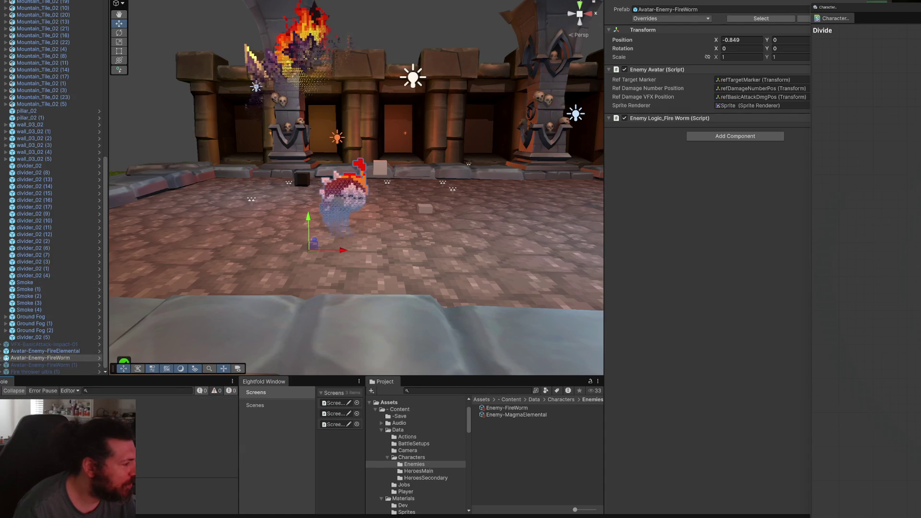
scroll(62, 324, down, 2)
click(24, 357)
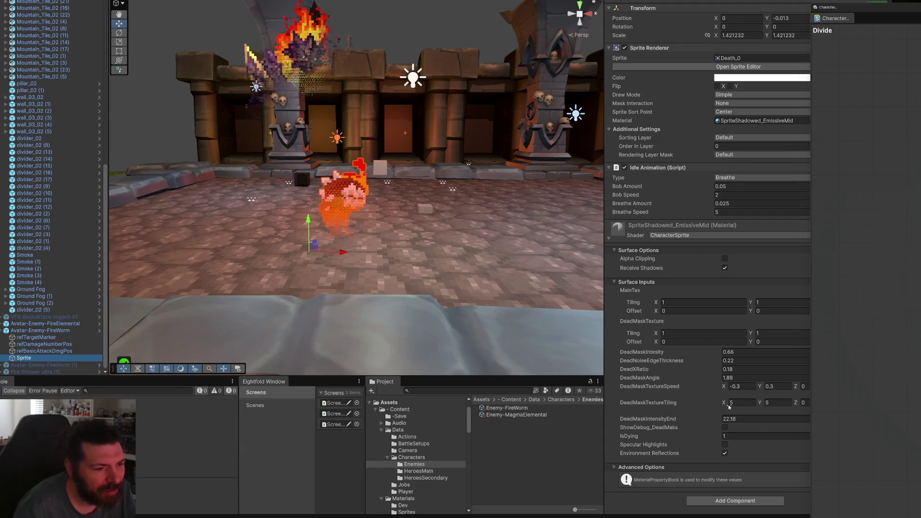
- Set the fire worm's DeadMaskTextureTiling X to 5 and frame the creature in the Scene view
drag(728, 407, 771, 408)
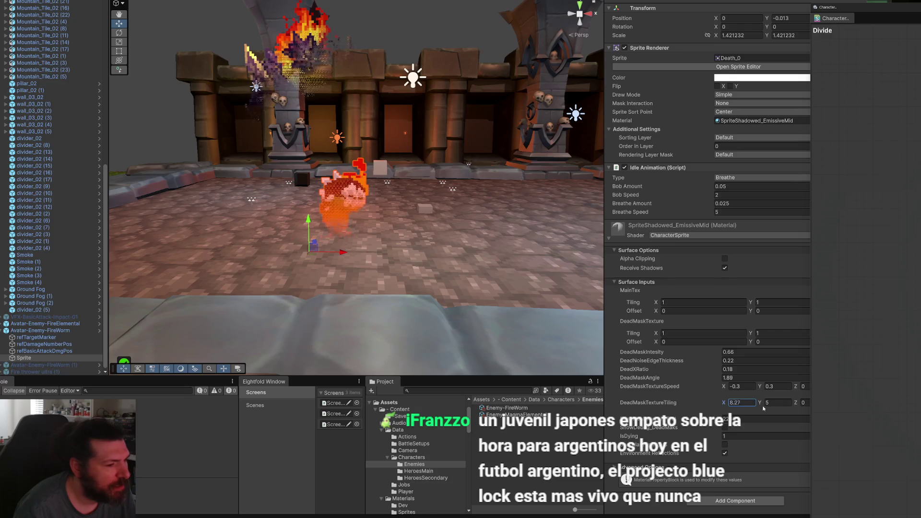
text(0)
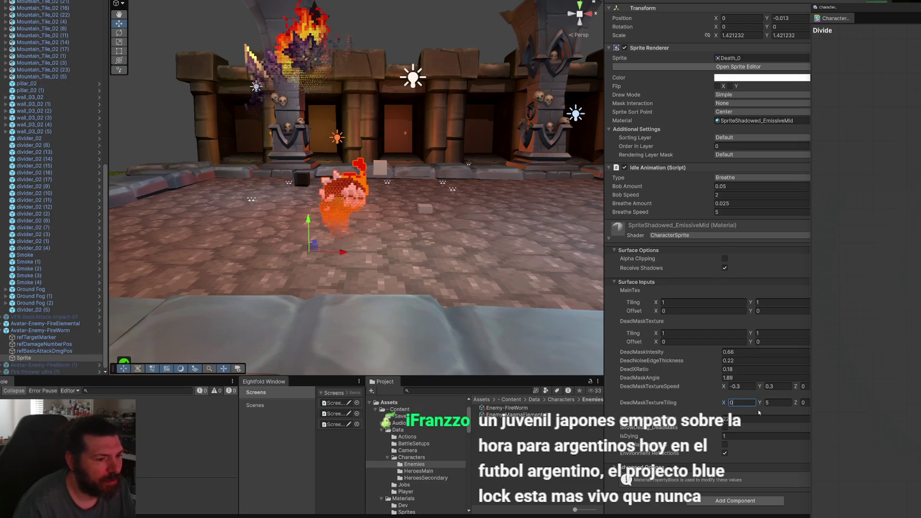
text(.1)
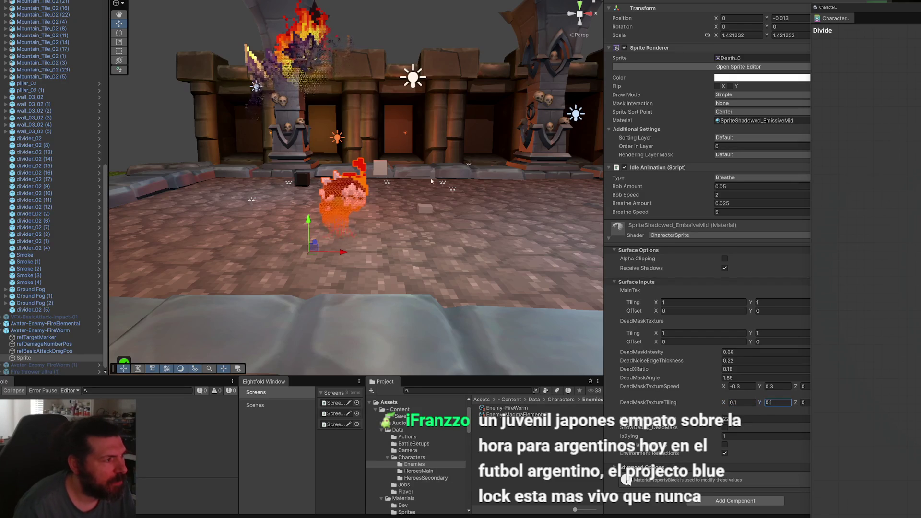
scroll(431, 181, up, 4)
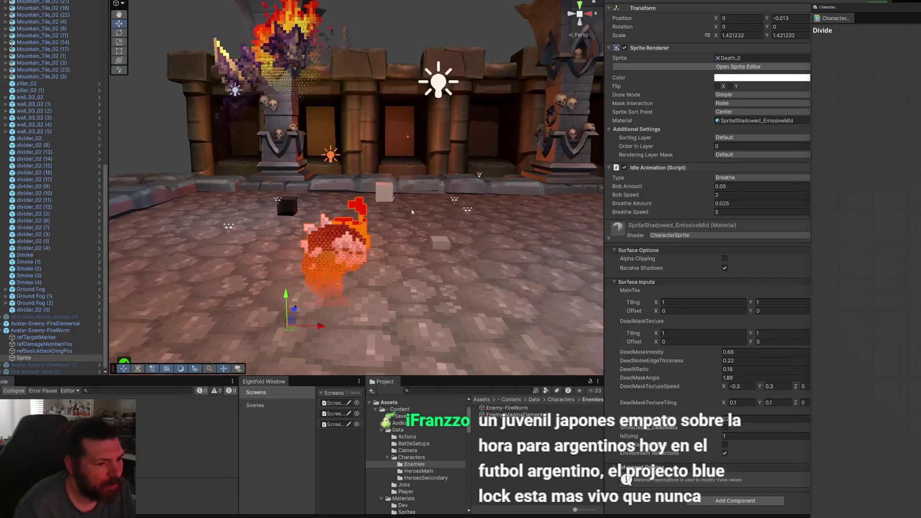
scroll(411, 211, up, 3)
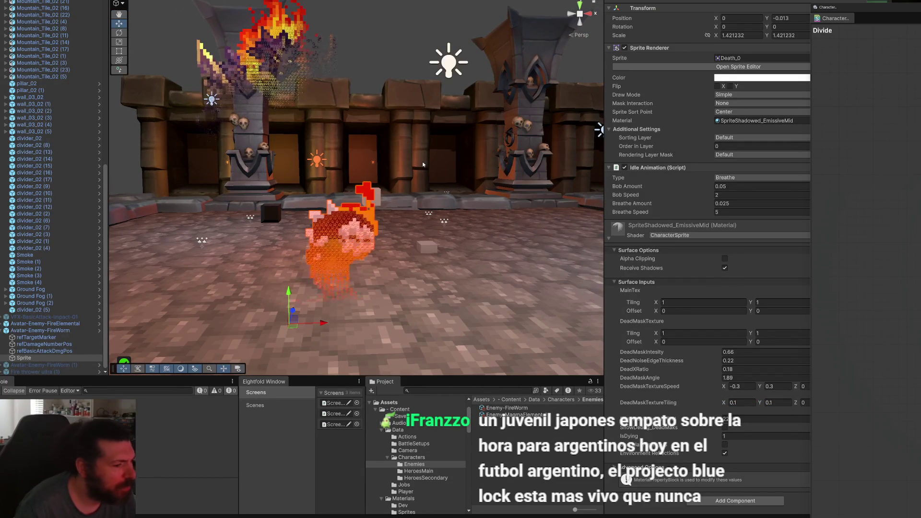
click(747, 403)
text(5)
scroll(320, 97, up, 5)
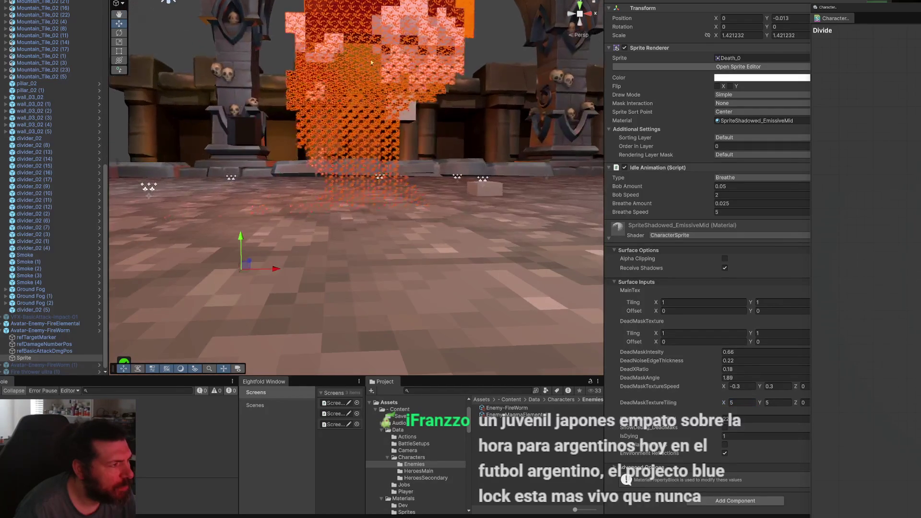
scroll(374, 152, down, 5)
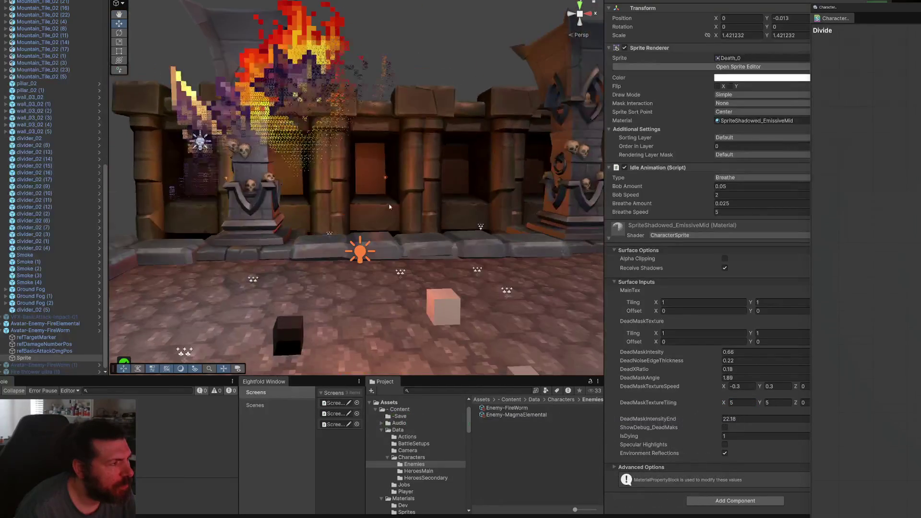
scroll(311, 91, up, 4)
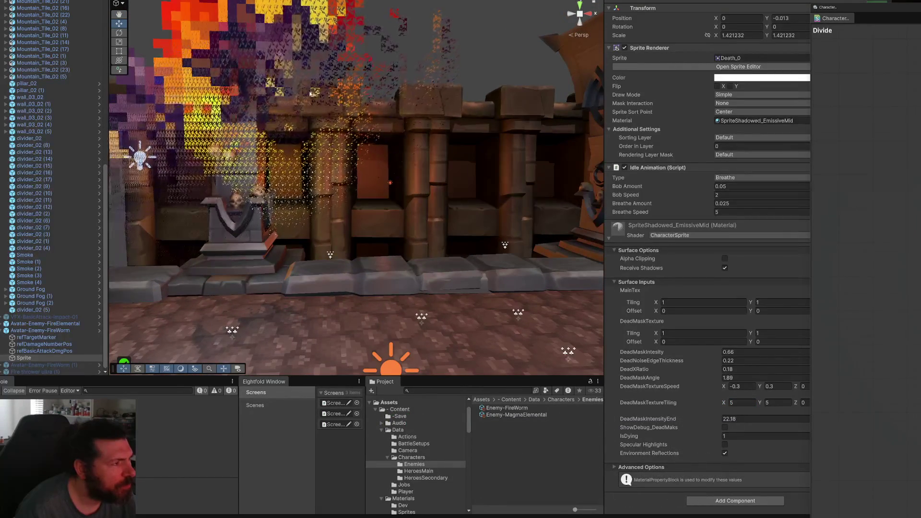
scroll(412, 225, down, 3)
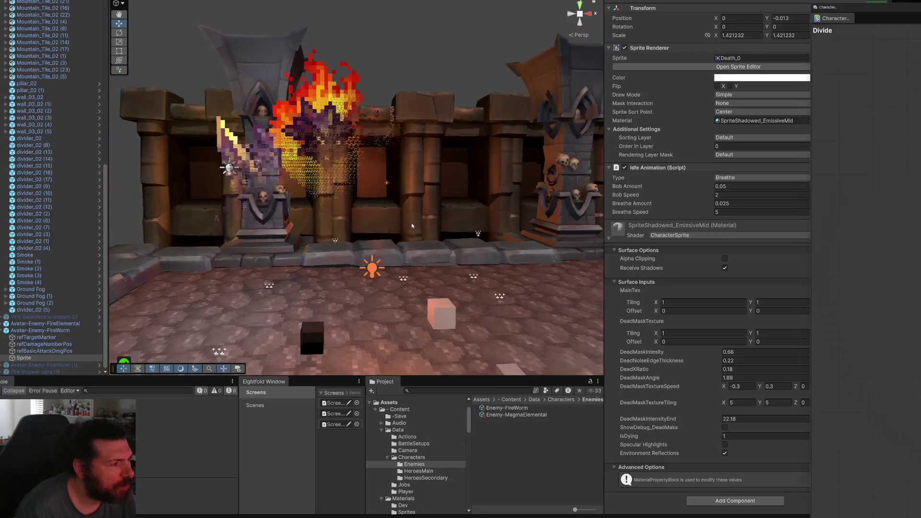
key(f)
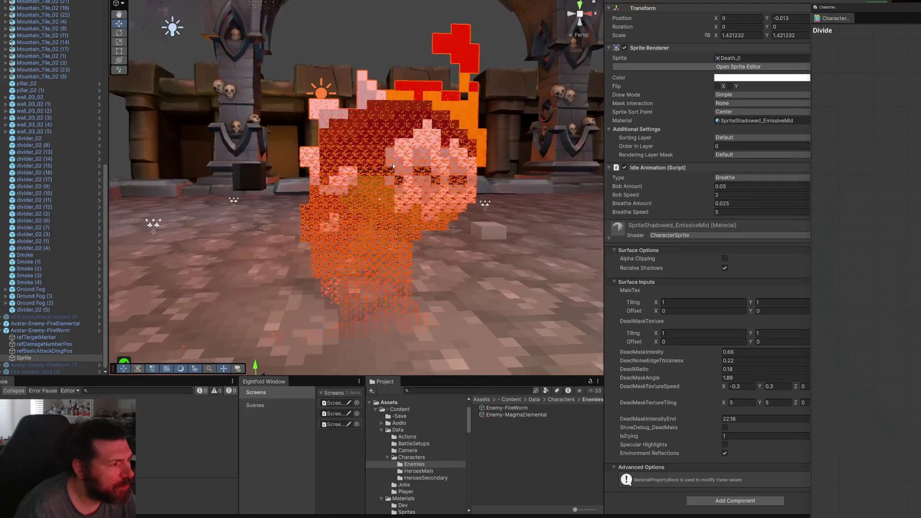
- Try small tiling values, then settle DeadMaskTextureTiling at X 5 and Y 10
drag(723, 402, 650, 403)
text(0.01)
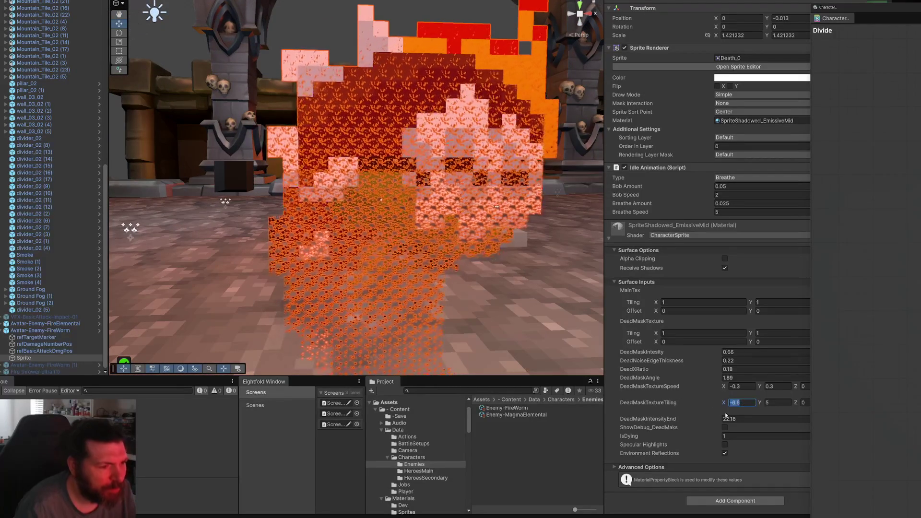
key(Tab)
text(0.01)
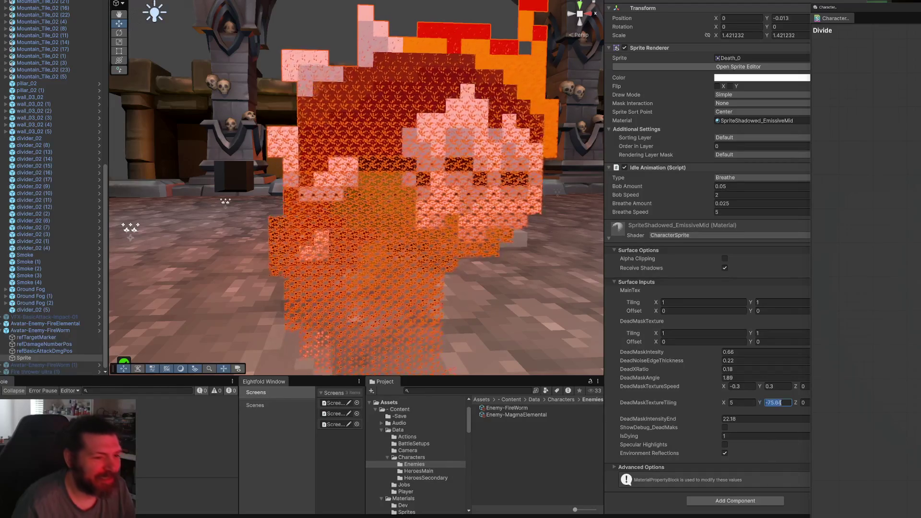
text(0.0001)
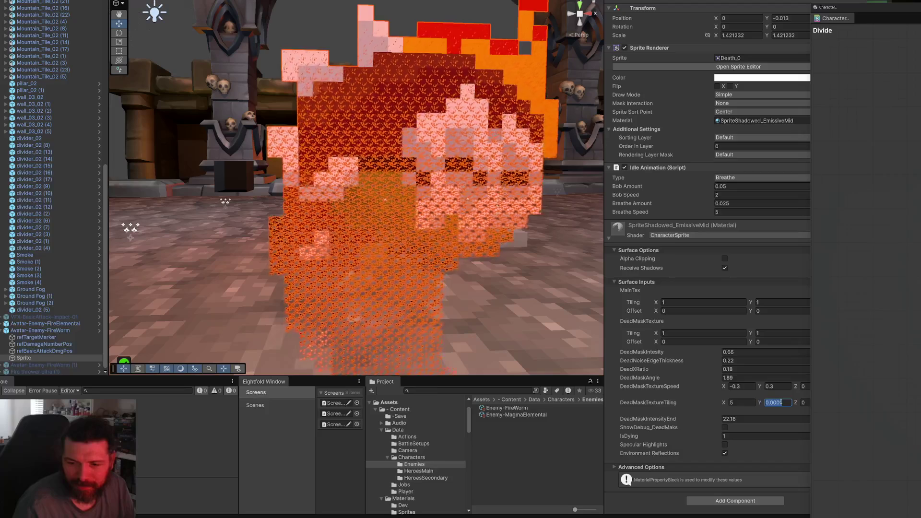
text(0.001)
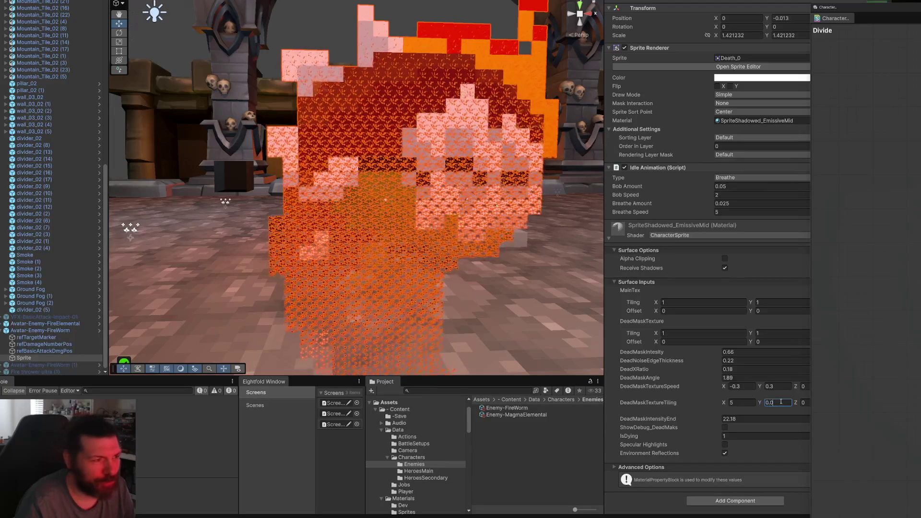
key(Return)
text(10)
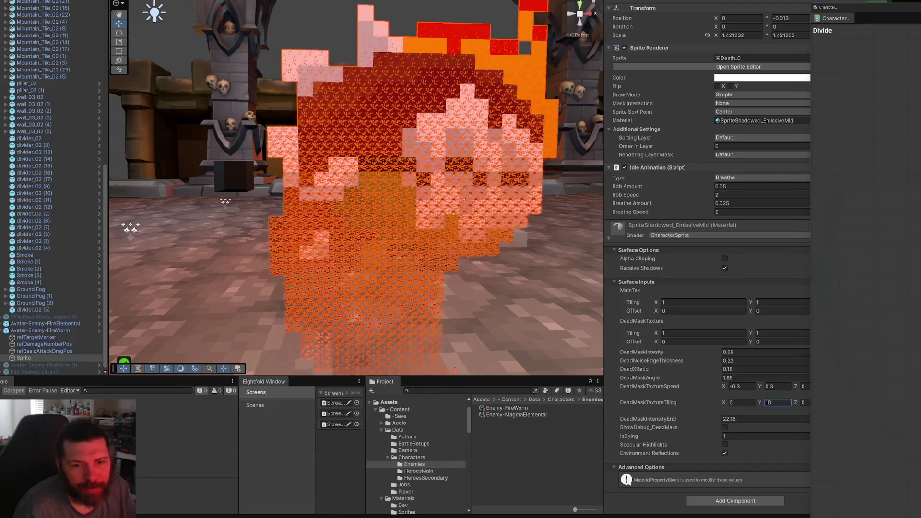
click(724, 405)
text(10.2)
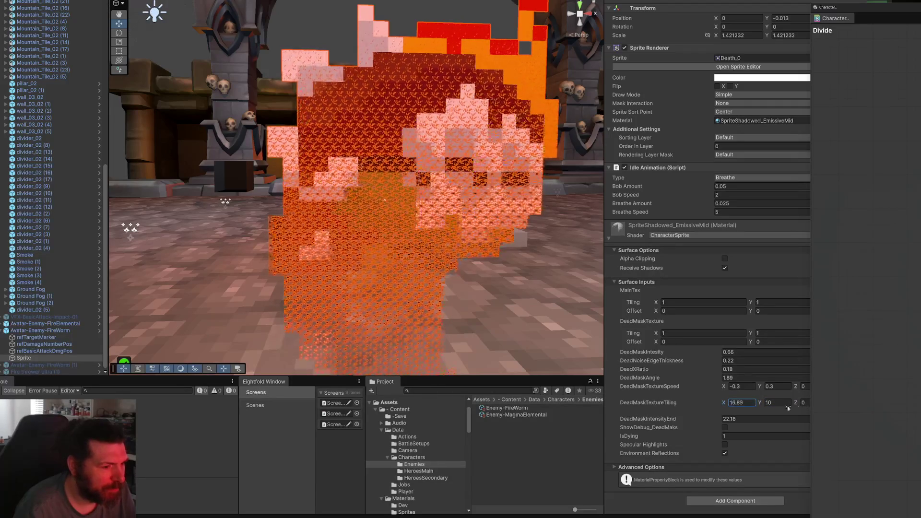
key(Escape)
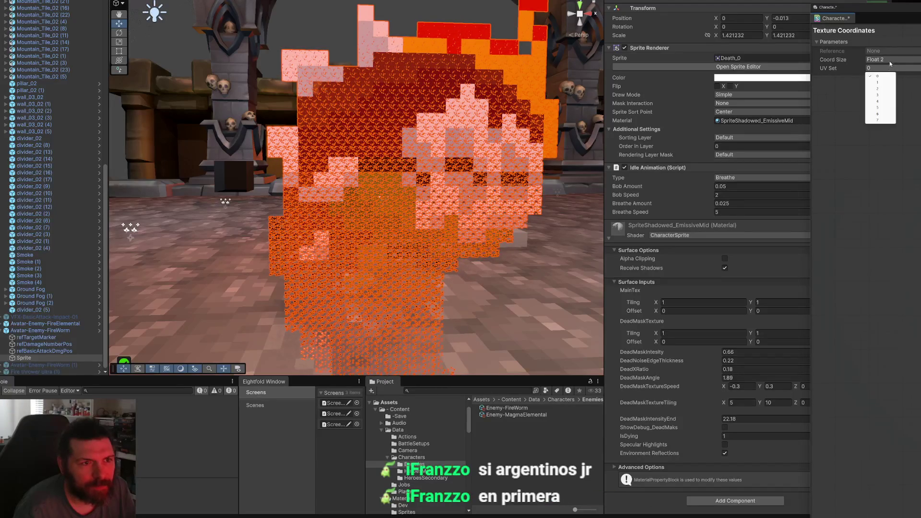
- Switch the Texture Coordinates node's Coord Size to Float 4 and keep tiling X at 5
click(890, 60)
click(885, 80)
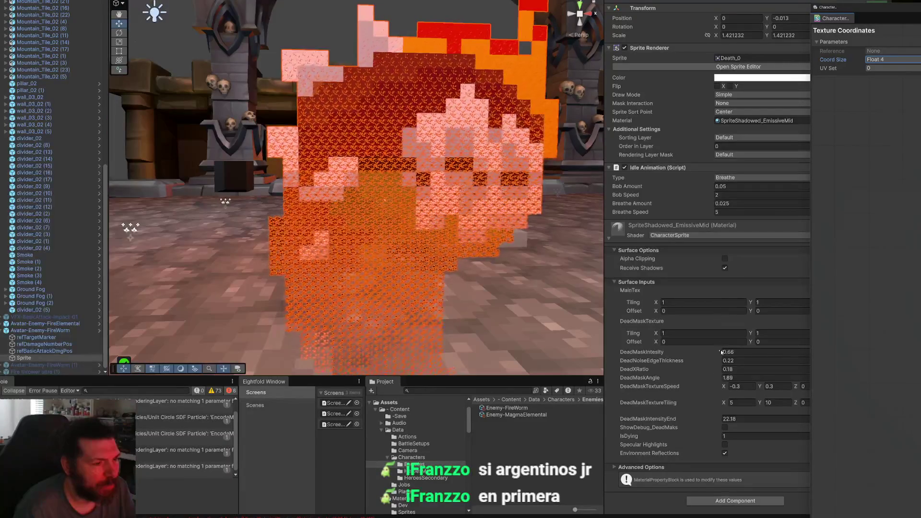
drag(724, 404, 730, 404)
text(5)
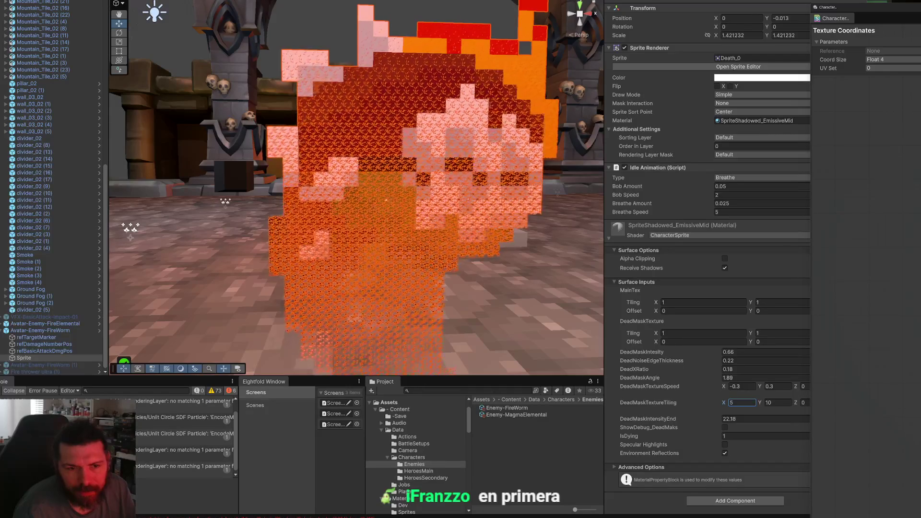
click(892, 60)
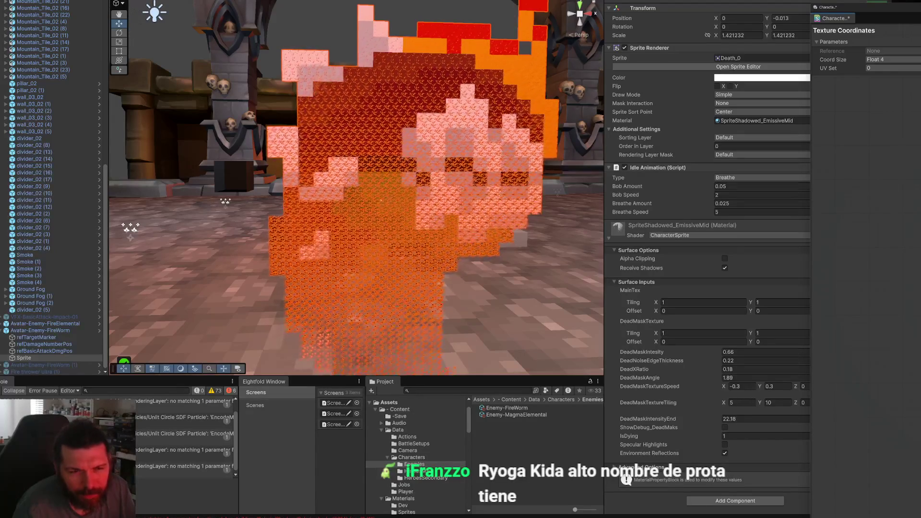
key(Escape)
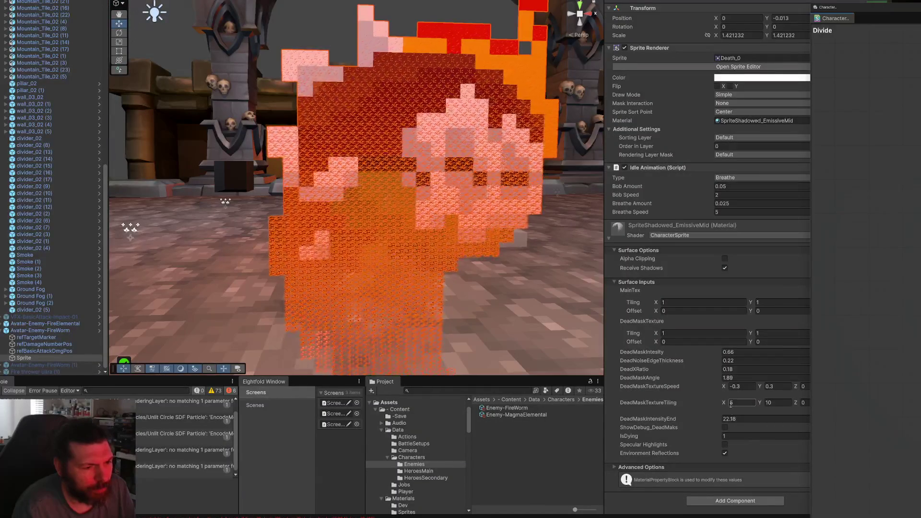
- Set DeadMaskTextureTiling to 0.001 for X and 0 for Y
click(728, 403)
drag(728, 403, 762, 413)
text(0.00)
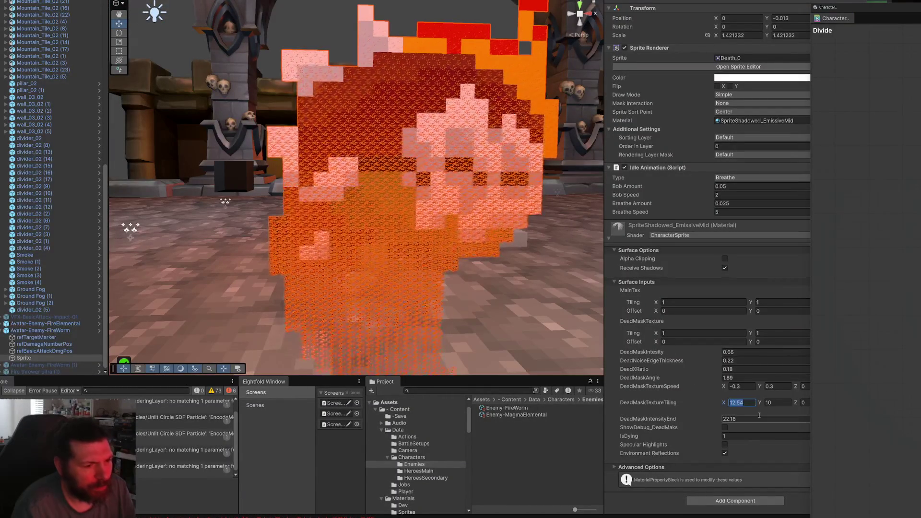
text(1)
key(Tab)
text(0.001)
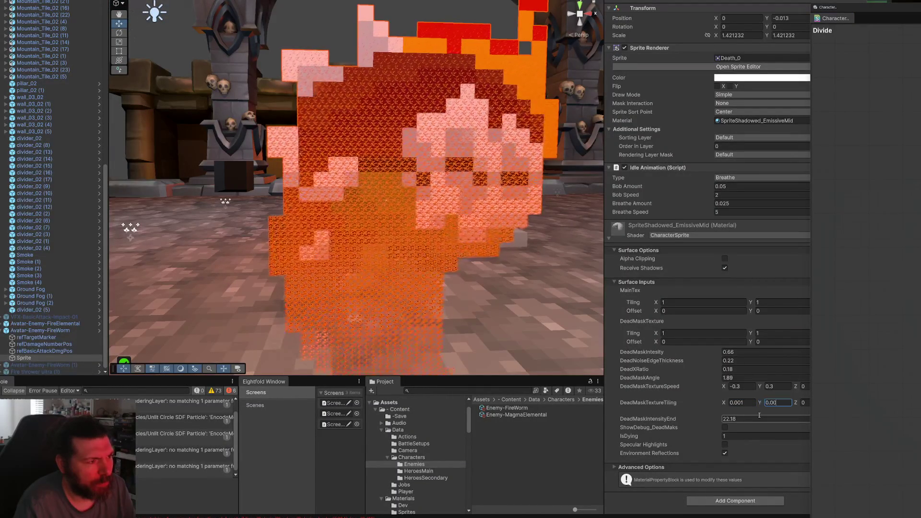
drag(760, 403, 593, 420)
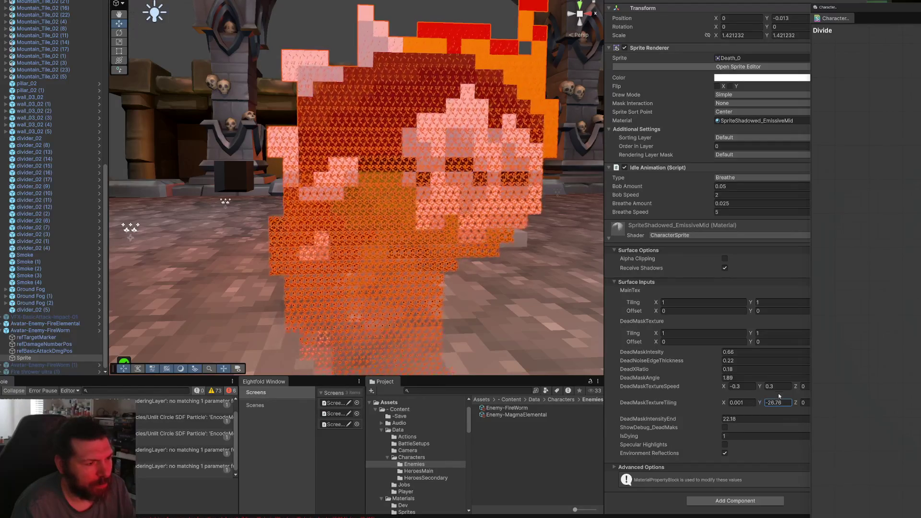
text(0.0000)
key(Return)
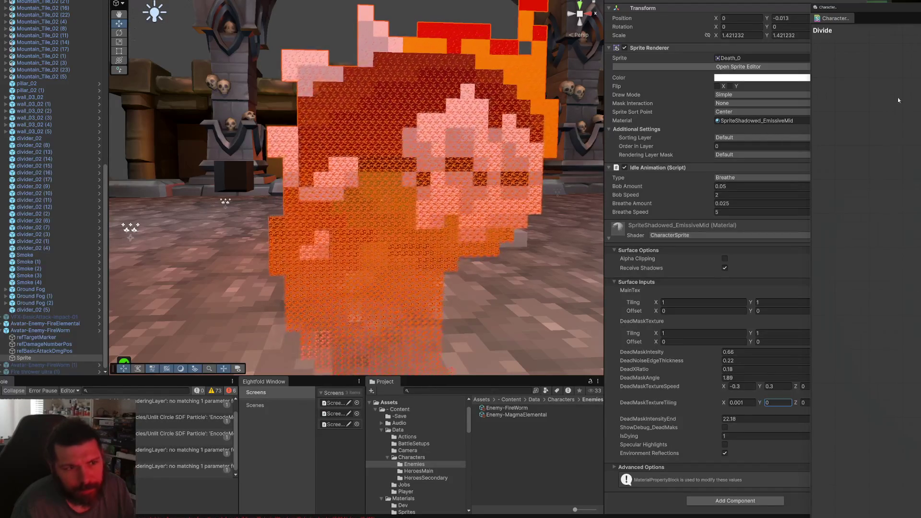
- Return the Texture Coordinates Coord Size to Float 2 and save the shader graph
click(890, 60)
click(893, 68)
key(ctrl+s)
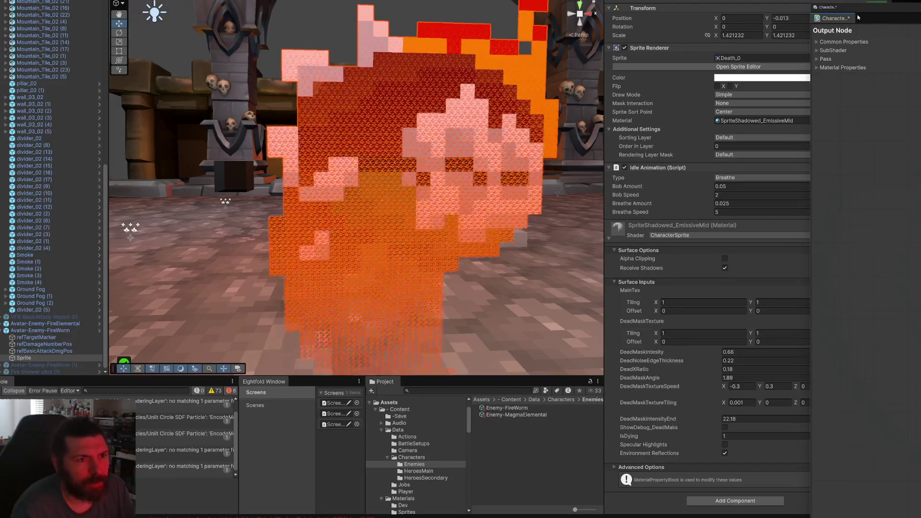
- Centre and widen the Shader Graph window to show the dead-mask network, then screenshot it
drag(853, 15, 195, 1)
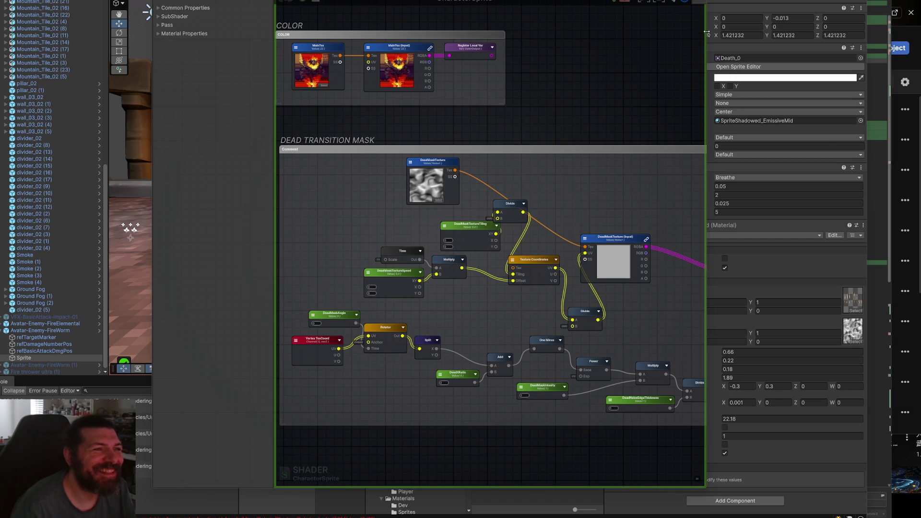
drag(705, 28, 920, 29)
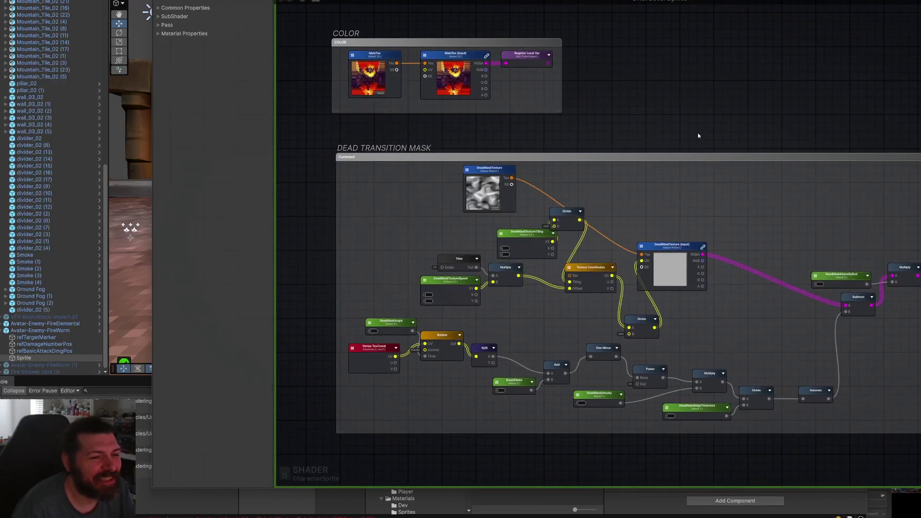
scroll(695, 139, up, 2)
scroll(702, 147, down, 5)
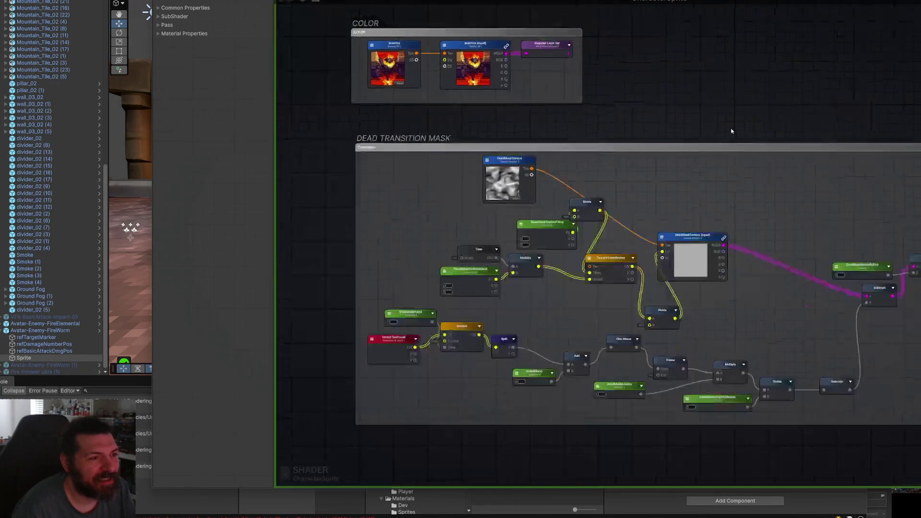
scroll(659, 174, up, 4)
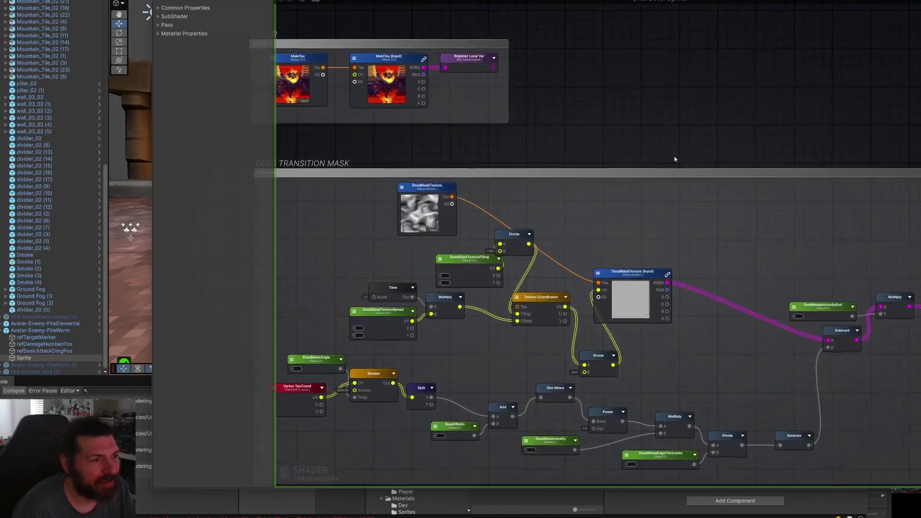
key(Print)
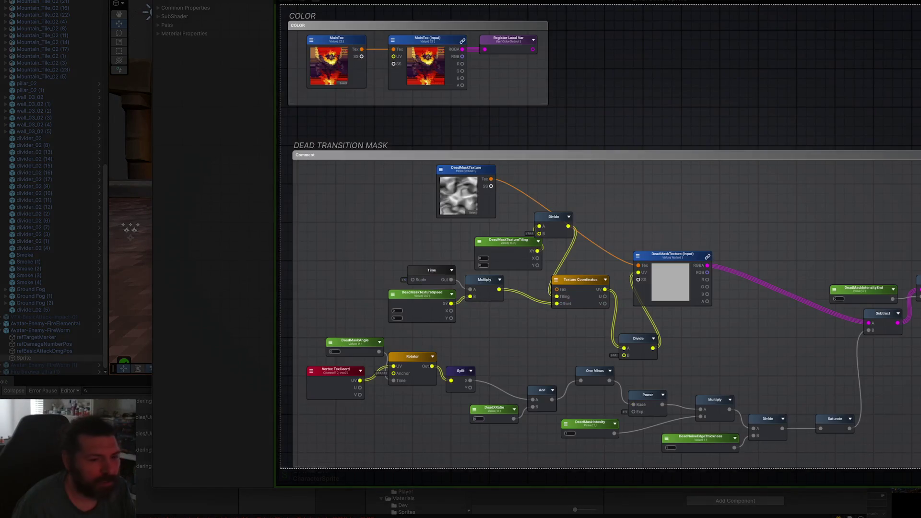
drag(919, 468, 919, 474)
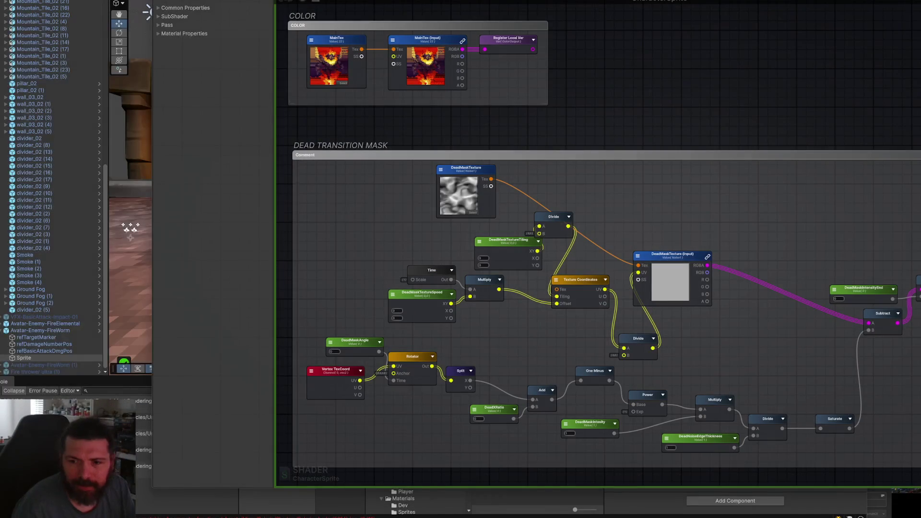